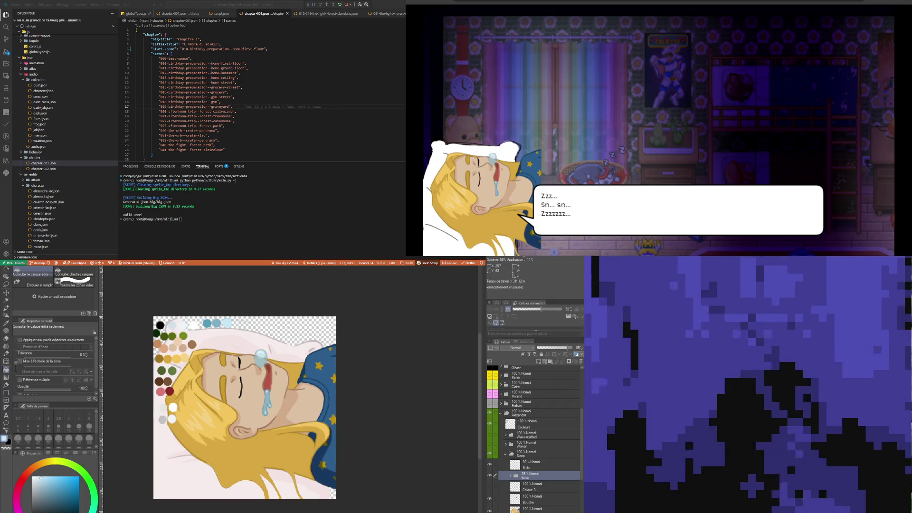
# - Expand the Bave folder in the Layer panel to show its Reflet and Bave layers
pyautogui.scroll(1, 303, 348)
pyautogui.scroll(1, 209, 351)
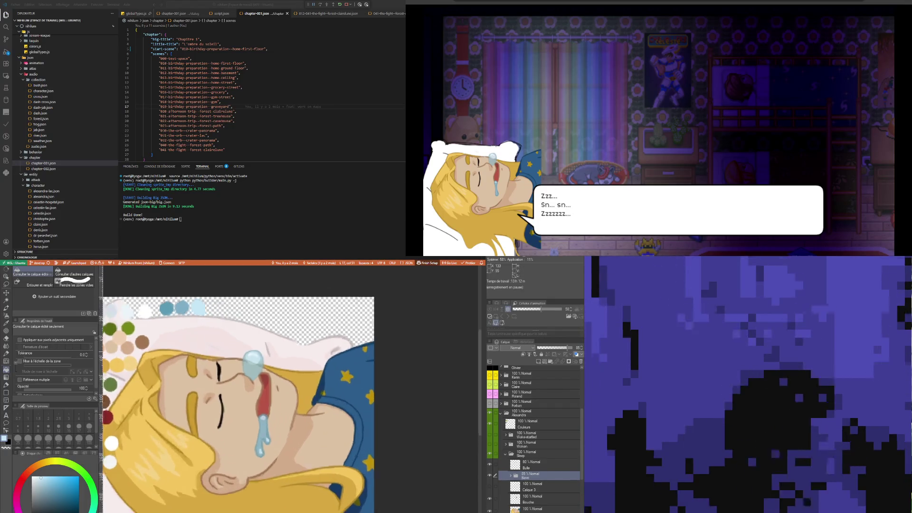
pyautogui.scroll(-1, 208, 353)
pyautogui.scroll(3, 208, 353)
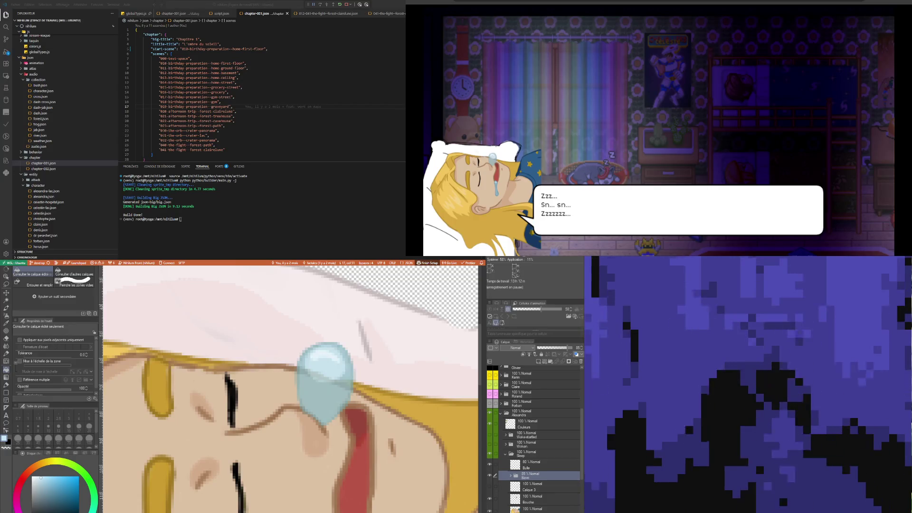
pyautogui.scroll(-2, 280, 434)
pyautogui.scroll(-3, 289, 399)
pyautogui.scroll(3, 290, 398)
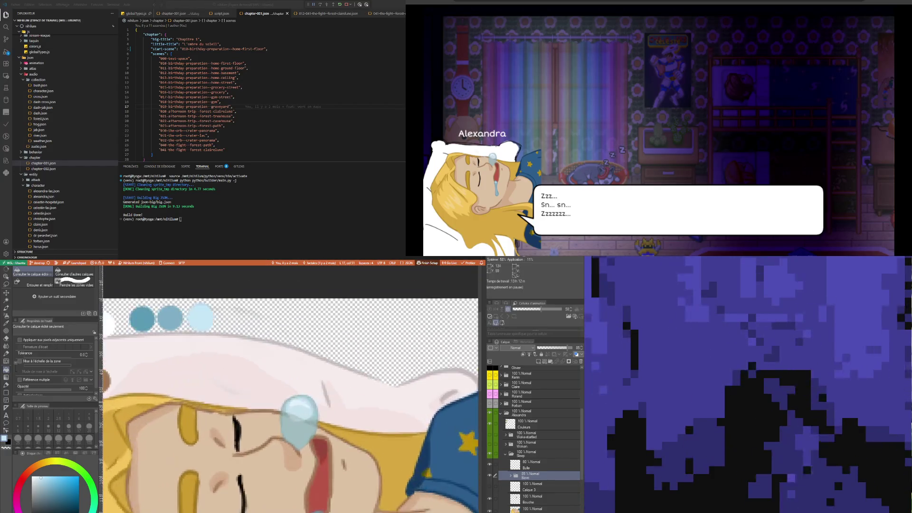
pyautogui.scroll(-1, 290, 399)
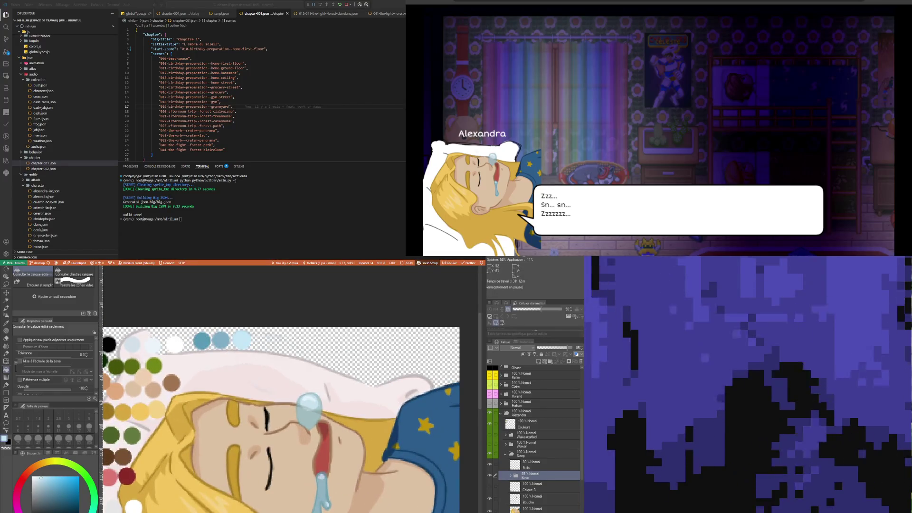
pyautogui.scroll(-1, 290, 399)
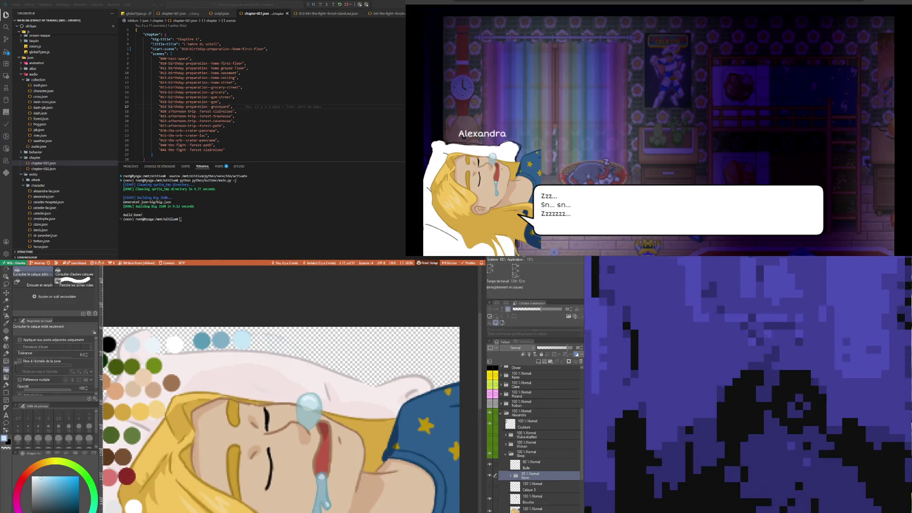
pyautogui.click(509, 476)
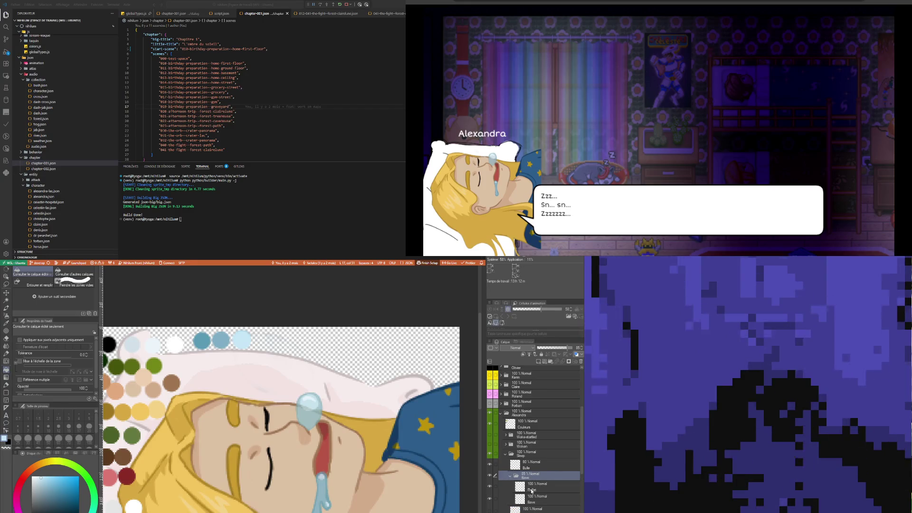
# - On the Reflet layer, sample the face linework's brown and return to the Feutre préc. pen
pyautogui.click(535, 491)
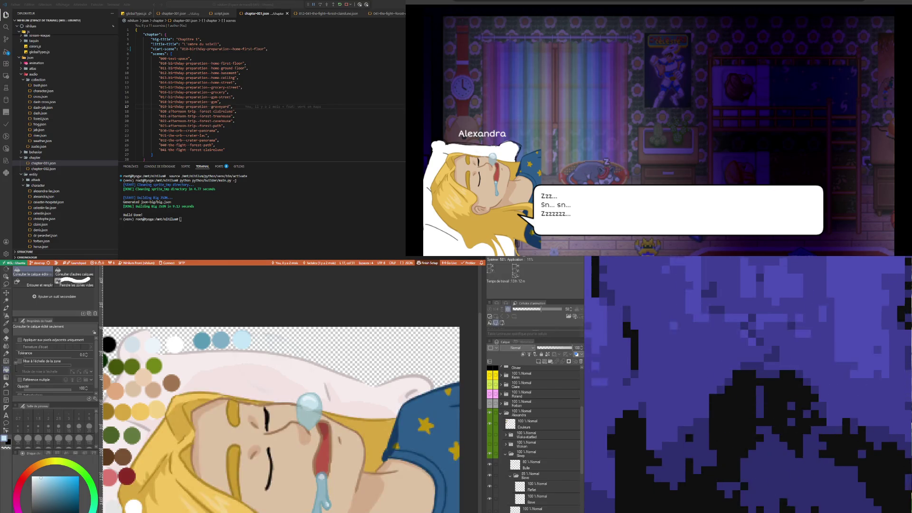
pyautogui.press('i')
pyautogui.click(179, 422)
pyautogui.press('p')
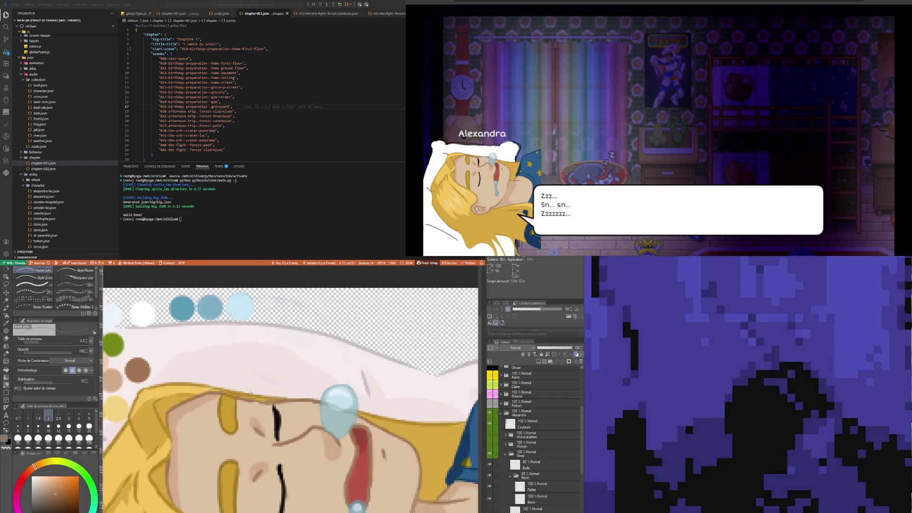
pyautogui.scroll(5, 266, 404)
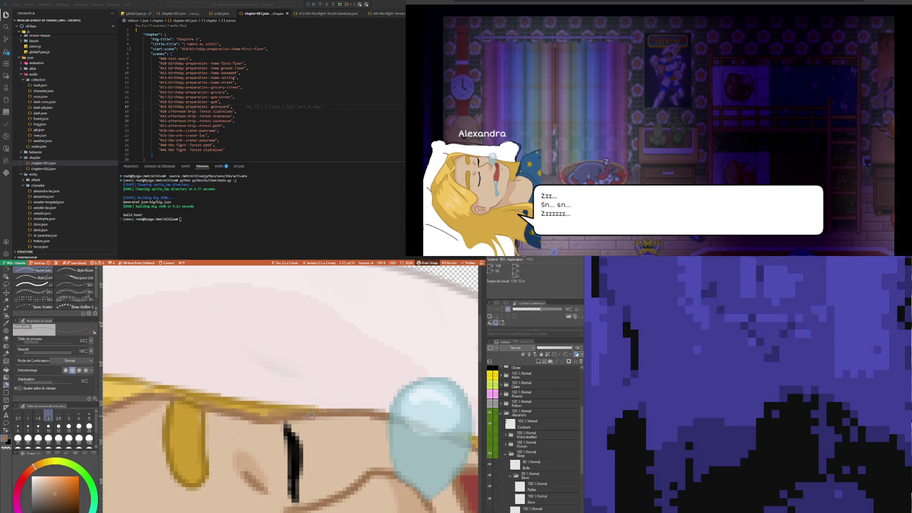
pyautogui.scroll(-8, 311, 416)
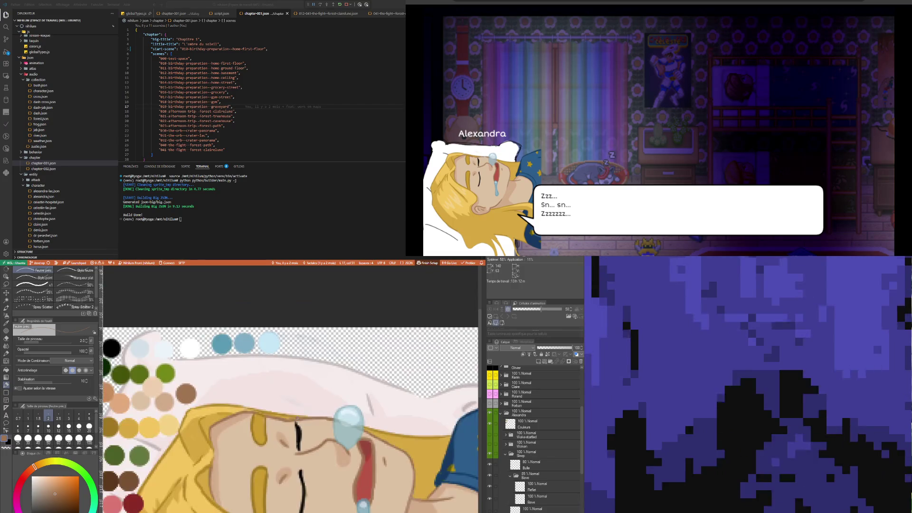
pyautogui.scroll(2, 271, 418)
pyautogui.scroll(1, 270, 419)
pyautogui.scroll(-1, 271, 418)
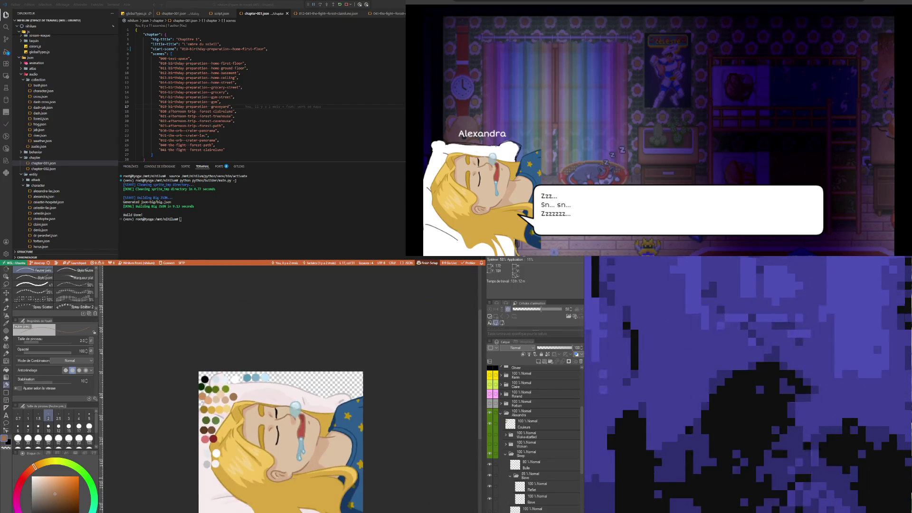
pyautogui.scroll(2, 271, 418)
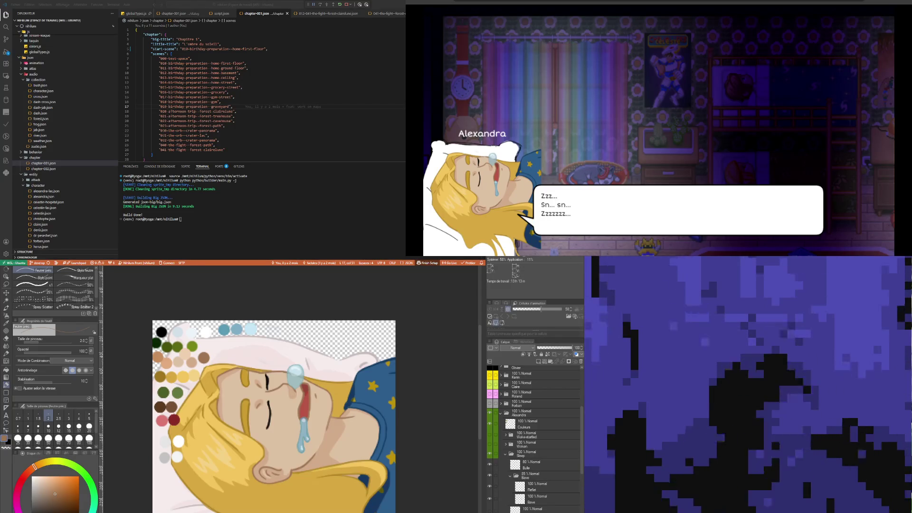
pyautogui.scroll(-2, 321, 420)
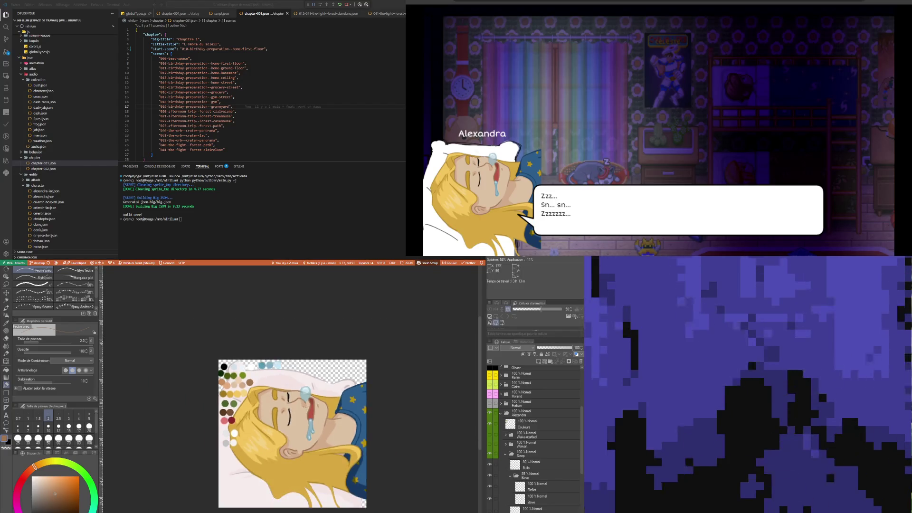
pyautogui.scroll(1, 326, 494)
pyautogui.scroll(1, 326, 494)
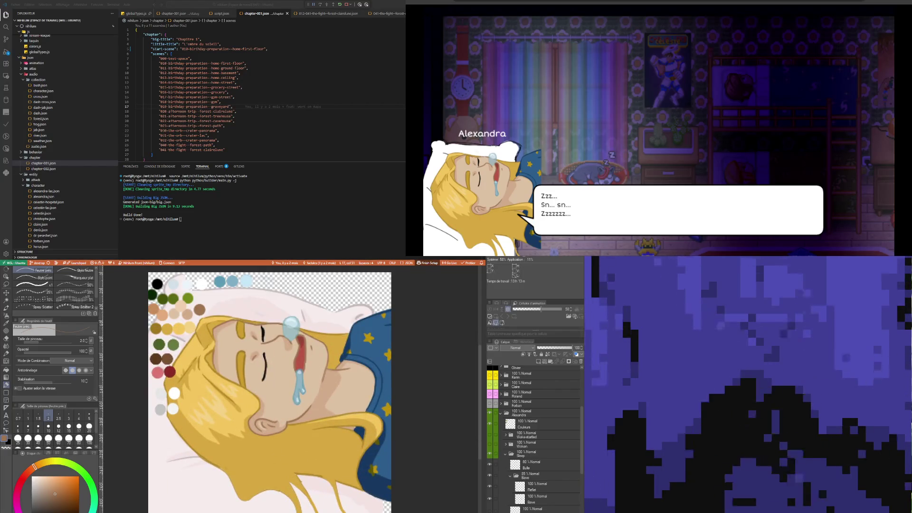
# - Select the Bave folder, then reselect the Reflet layer inside it
pyautogui.click(547, 479)
pyautogui.click(546, 498)
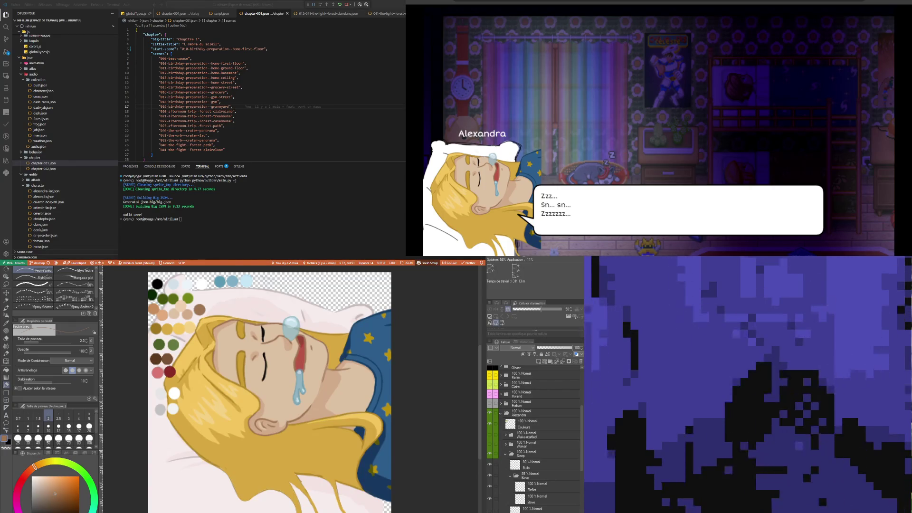
pyautogui.scroll(-1, 252, 359)
pyautogui.scroll(1, 252, 359)
pyautogui.scroll(1, 253, 390)
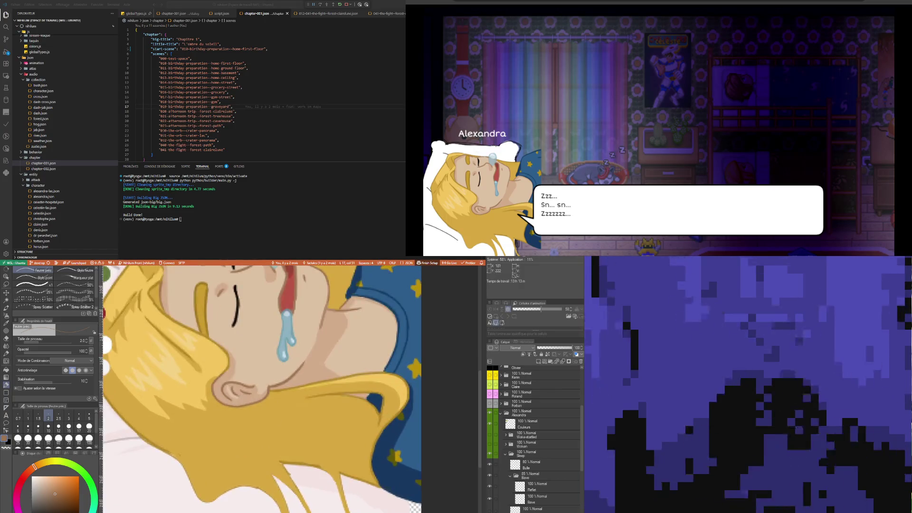
pyautogui.scroll(-1, 253, 418)
pyautogui.scroll(1, 255, 445)
pyautogui.scroll(-2, 255, 445)
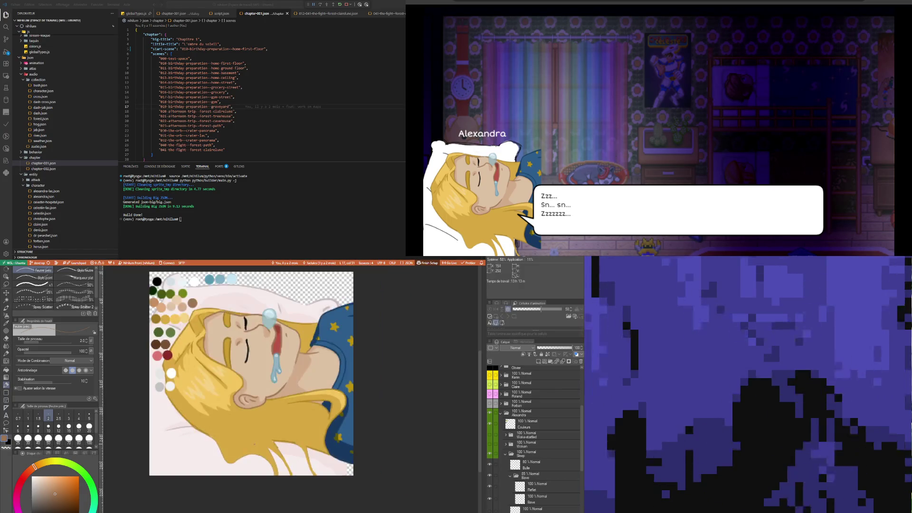
pyautogui.scroll(1, 253, 442)
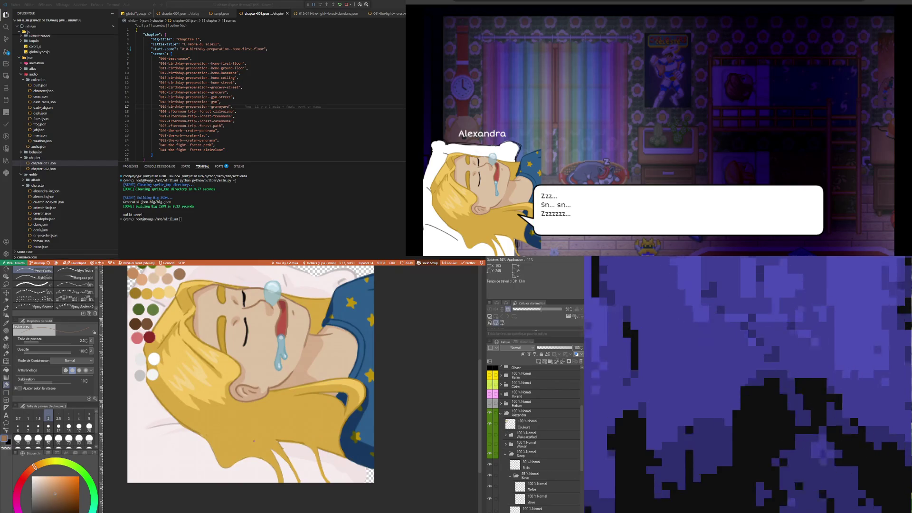
pyautogui.scroll(1, 254, 440)
# - Sample the blonde hair's yellow and go back to the Feutre préc. pen to retouch strands by the ear
pyautogui.press('i')
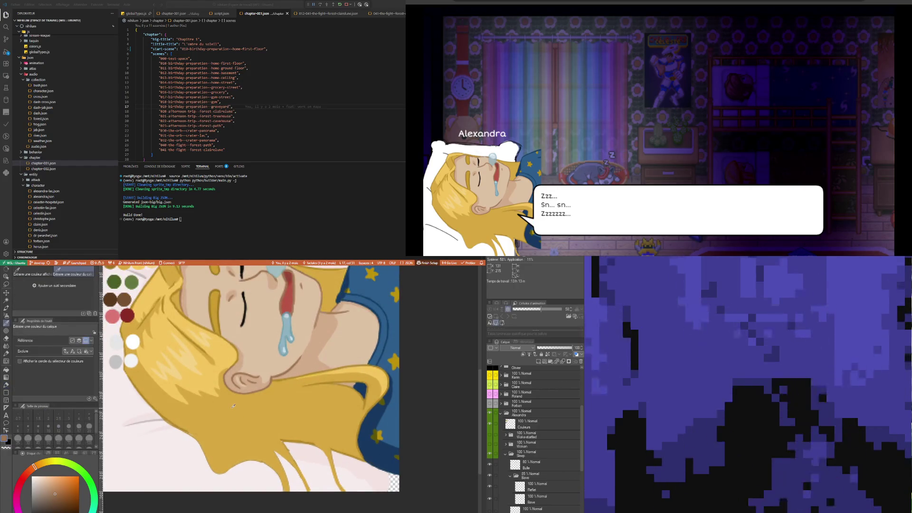
pyautogui.click(221, 434)
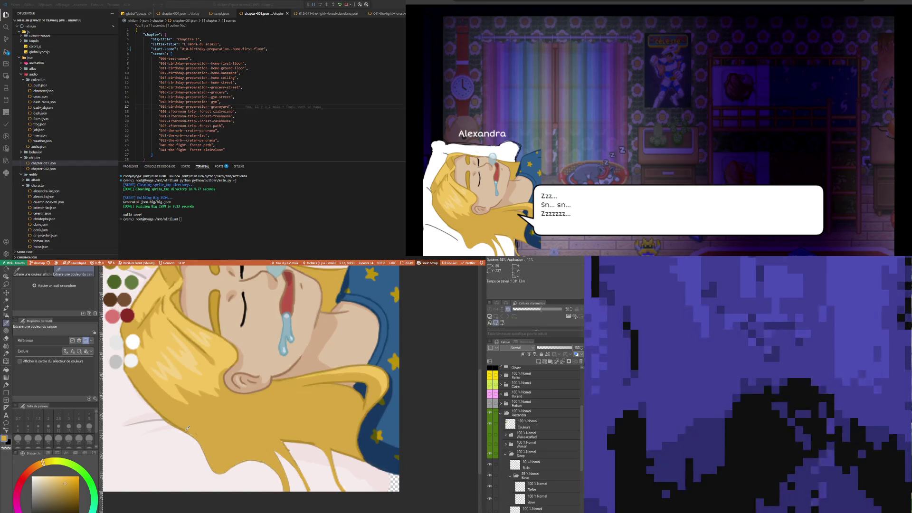
pyautogui.scroll(-2, 186, 427)
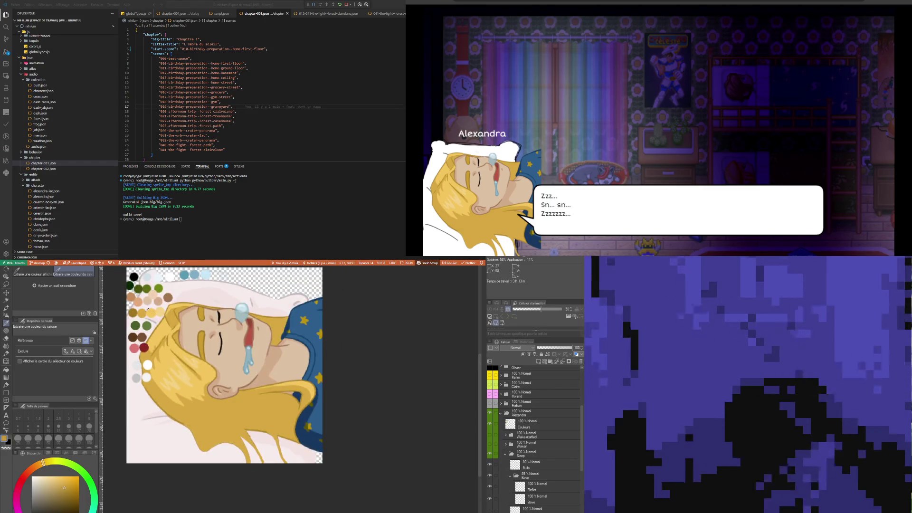
pyautogui.scroll(1, 147, 333)
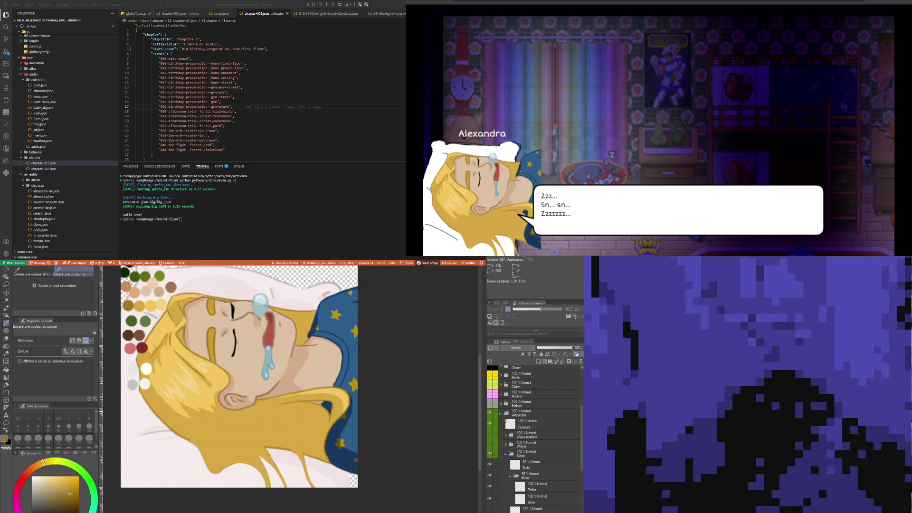
pyautogui.press('p')
pyautogui.scroll(2, 281, 475)
pyautogui.scroll(1, 280, 475)
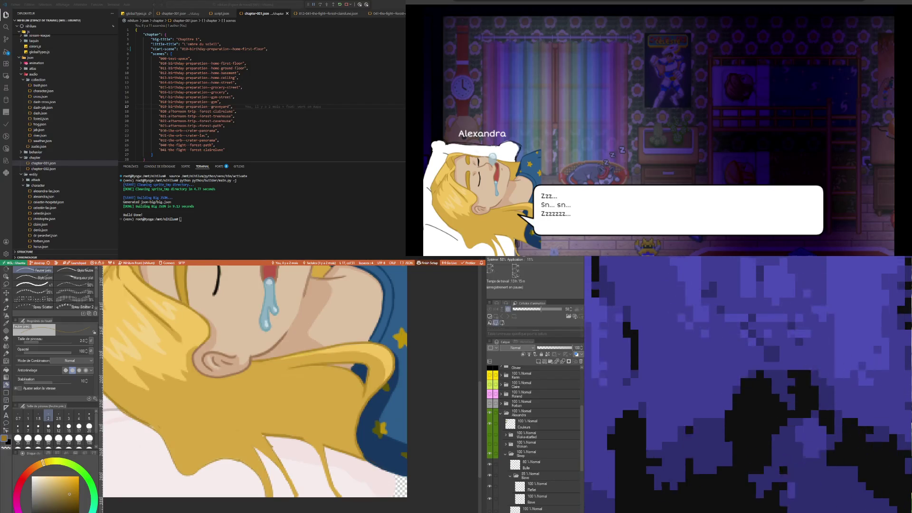
# - Pick the hair colour with the eyedropper and return to the Feutre préc. pen
pyautogui.scroll(-2, 268, 432)
pyautogui.scroll(-2, 268, 432)
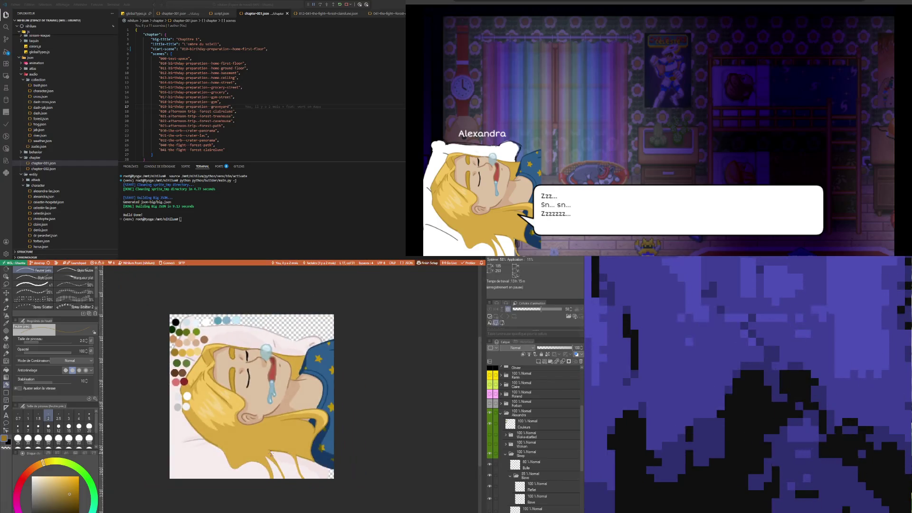
pyautogui.scroll(1, 268, 431)
pyautogui.scroll(-2, 271, 447)
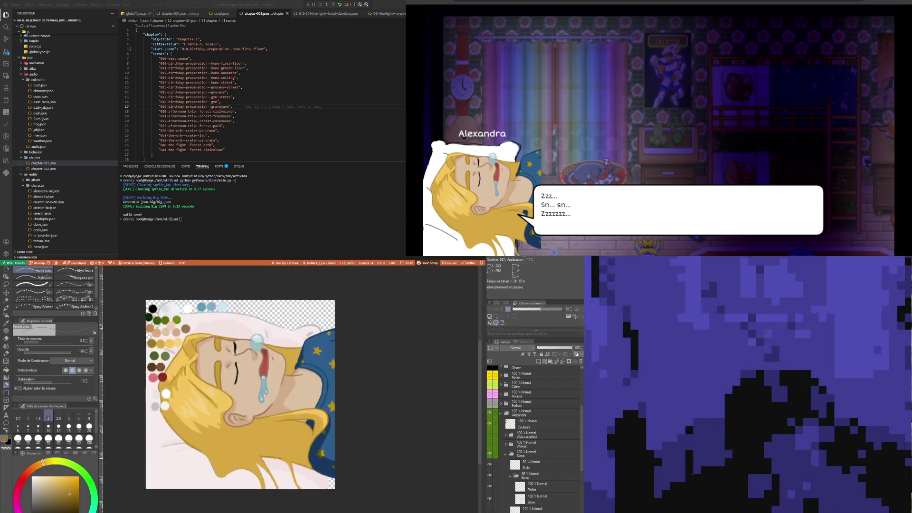
pyautogui.scroll(-1, 276, 472)
pyautogui.scroll(3, 276, 472)
pyautogui.scroll(1, 238, 456)
pyautogui.scroll(-2, 190, 441)
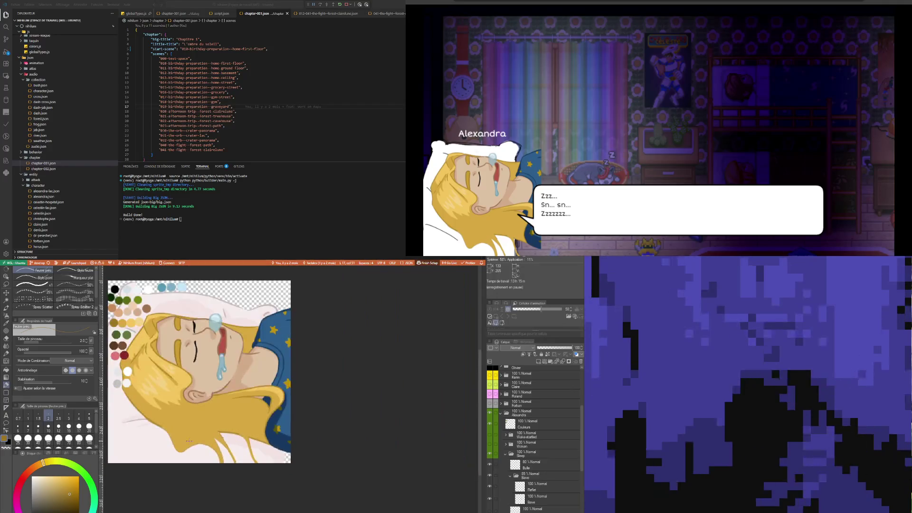
pyautogui.scroll(2, 132, 400)
pyautogui.scroll(2, 132, 400)
pyautogui.scroll(2, 132, 400)
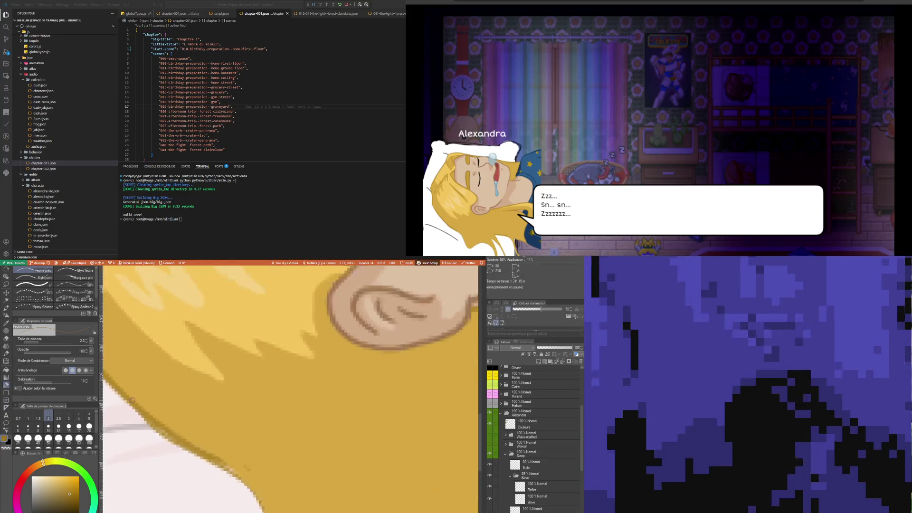
pyautogui.scroll(1, 132, 400)
pyautogui.scroll(-1, 132, 400)
pyautogui.scroll(-2, 132, 400)
pyautogui.scroll(-2, 132, 400)
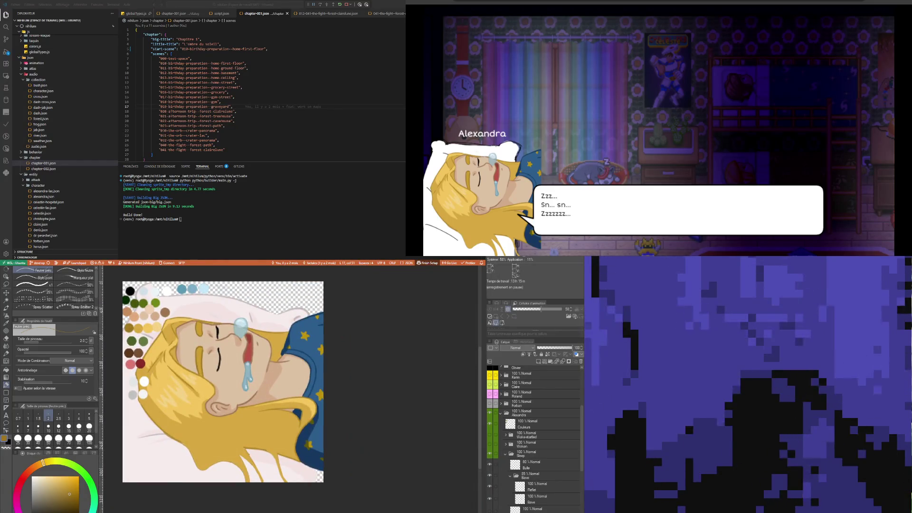
pyautogui.press('i')
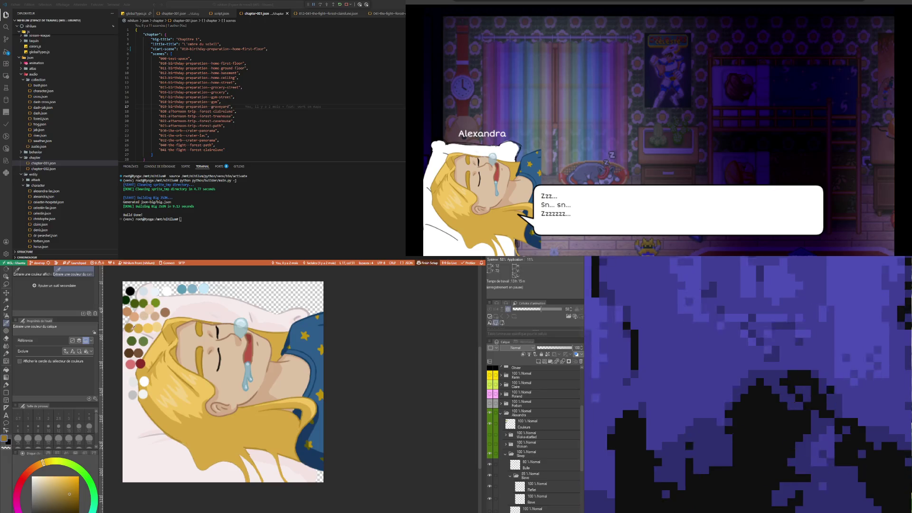
pyautogui.press('p')
pyautogui.scroll(1, 214, 394)
pyautogui.scroll(2, 213, 394)
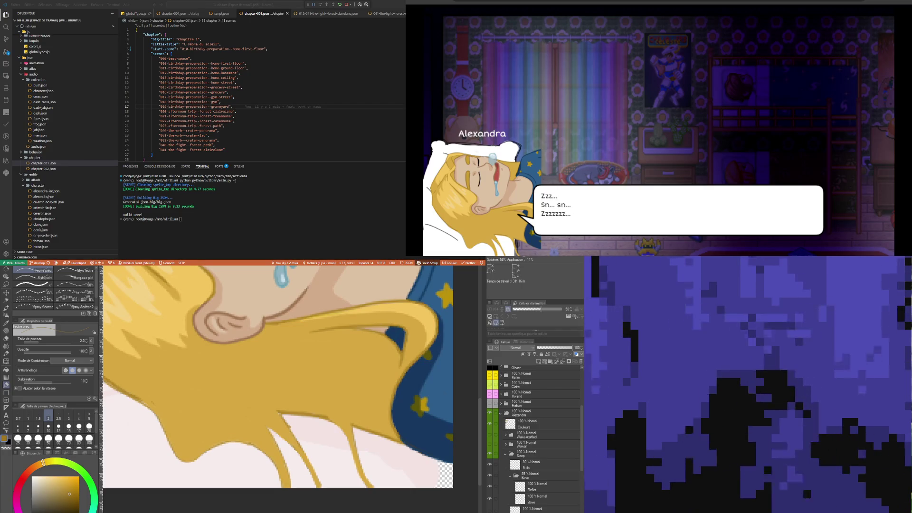
# - Try pen size 3, settle back on size 2 and ink hair strands across the pillow
pyautogui.scroll(-3, 237, 402)
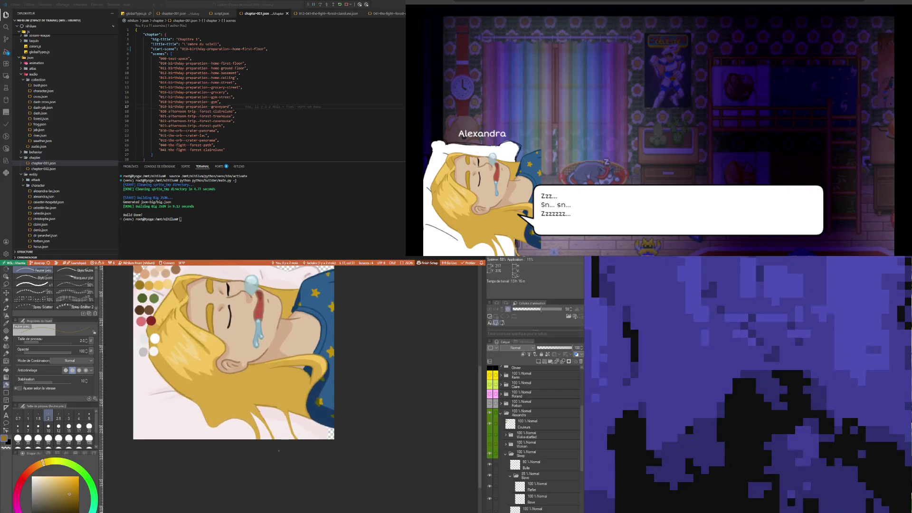
pyautogui.scroll(2, 237, 402)
pyautogui.scroll(2, 236, 402)
pyautogui.scroll(-2, 223, 385)
pyautogui.scroll(1, 209, 369)
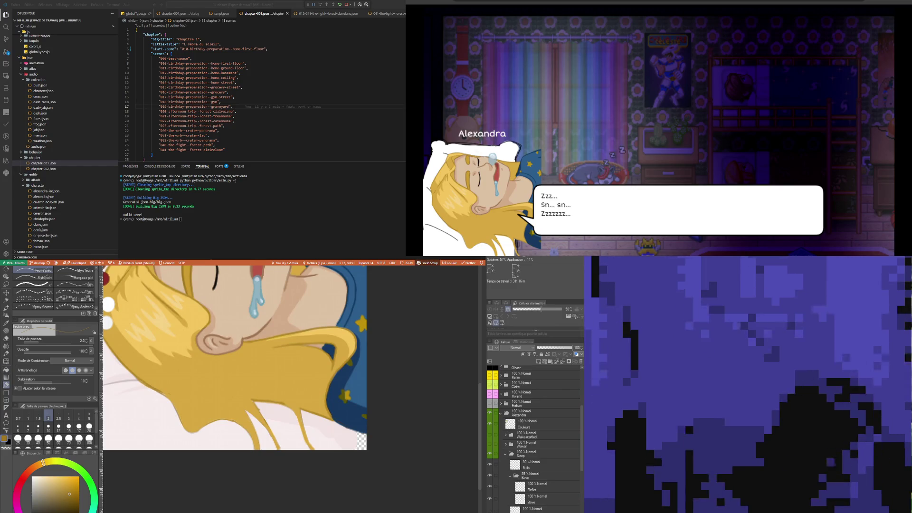
pyautogui.click(69, 415)
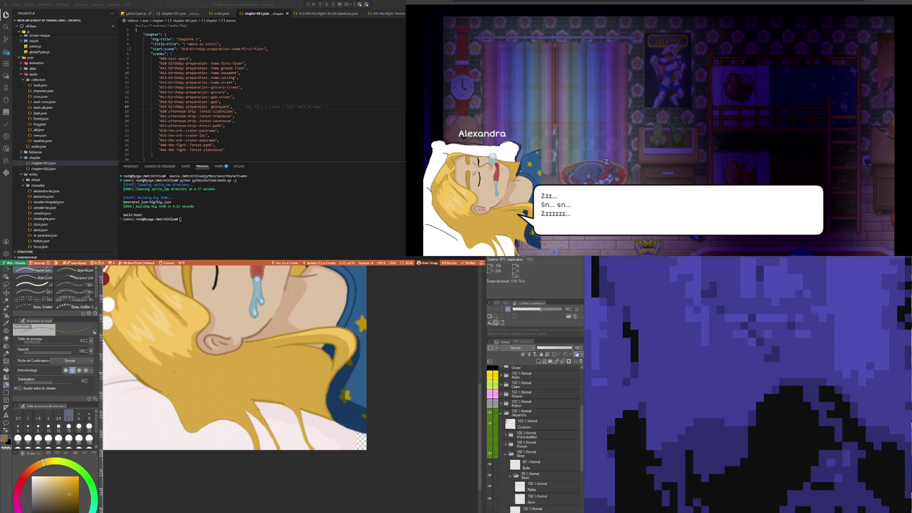
pyautogui.click(48, 415)
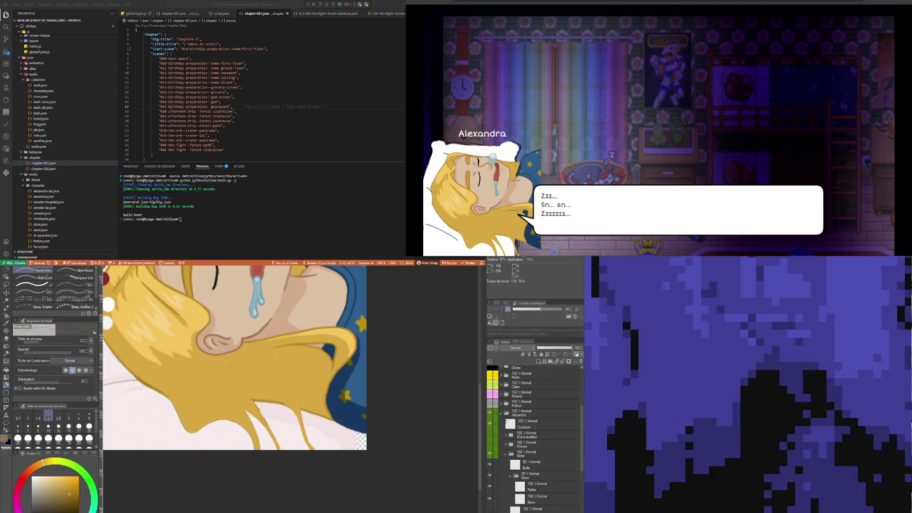
pyautogui.scroll(-3, 226, 421)
pyautogui.scroll(2, 228, 427)
pyautogui.scroll(2, 233, 444)
pyautogui.scroll(1, 232, 444)
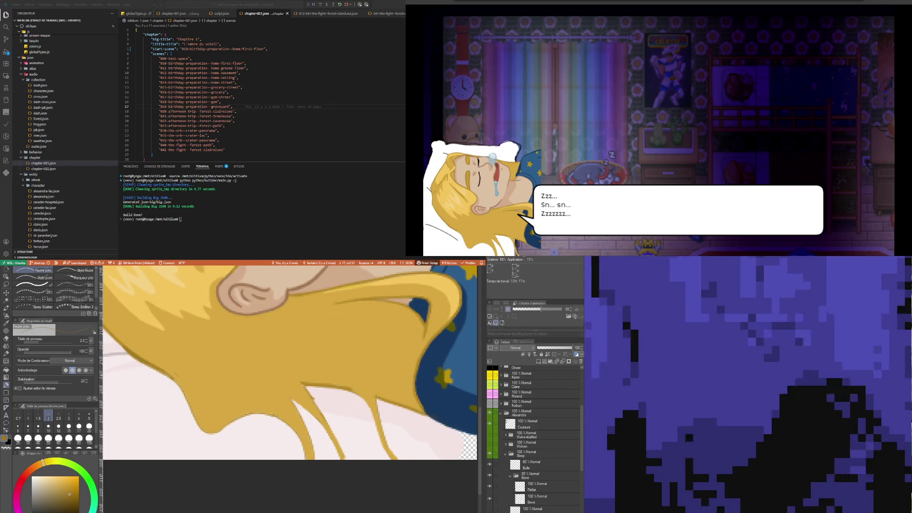
pyautogui.press('i')
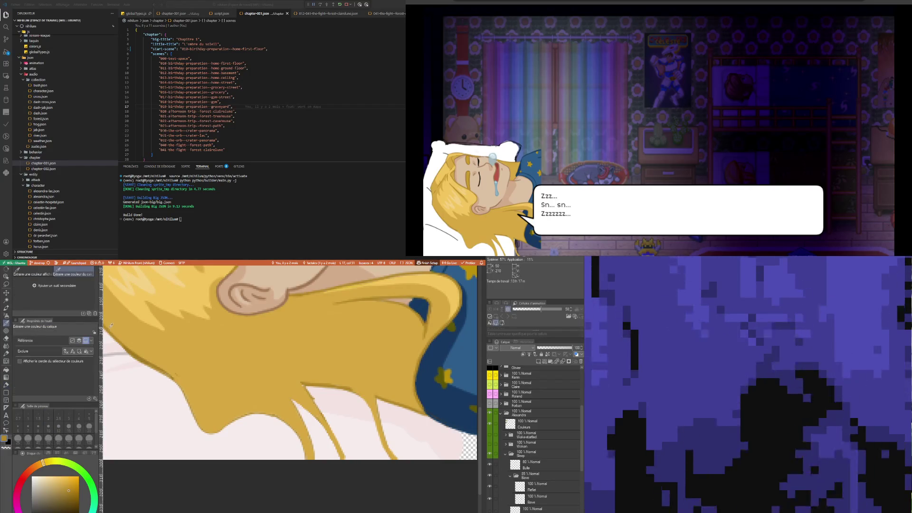
# - With the Feutre préc. pen, draw a thin hair line over the pillow
pyautogui.press('p')
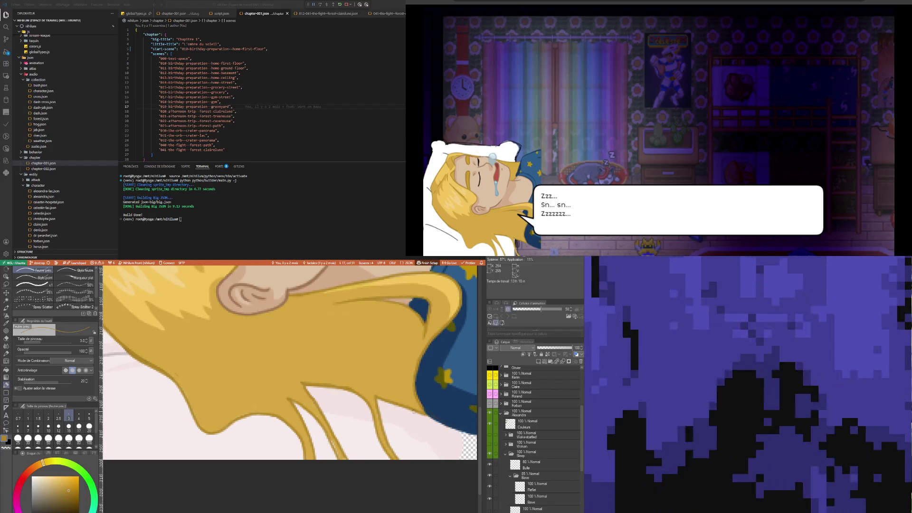
pyautogui.moveTo(413, 411); pyautogui.dragTo(440, 449)
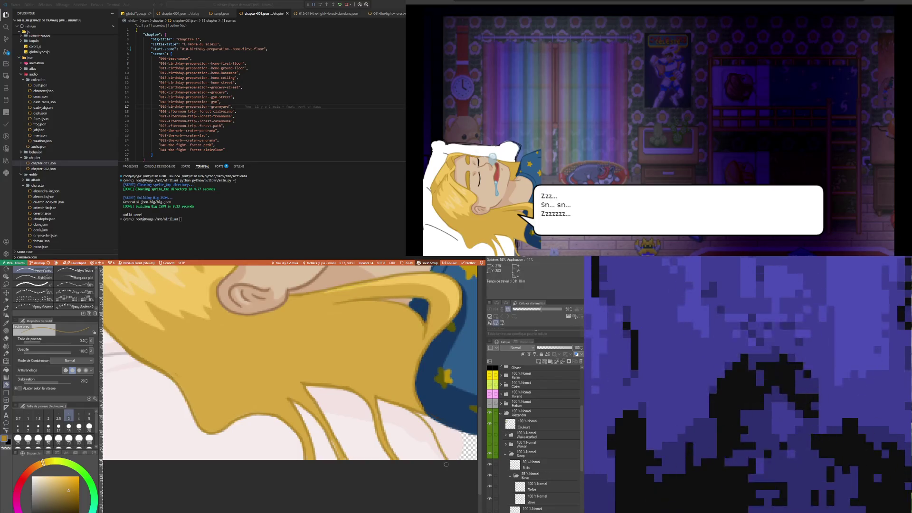
# - Zoom in, draw a thin dark line along a hair strand near the pillow, then zoom out
pyautogui.scroll(-5, 297, 398)
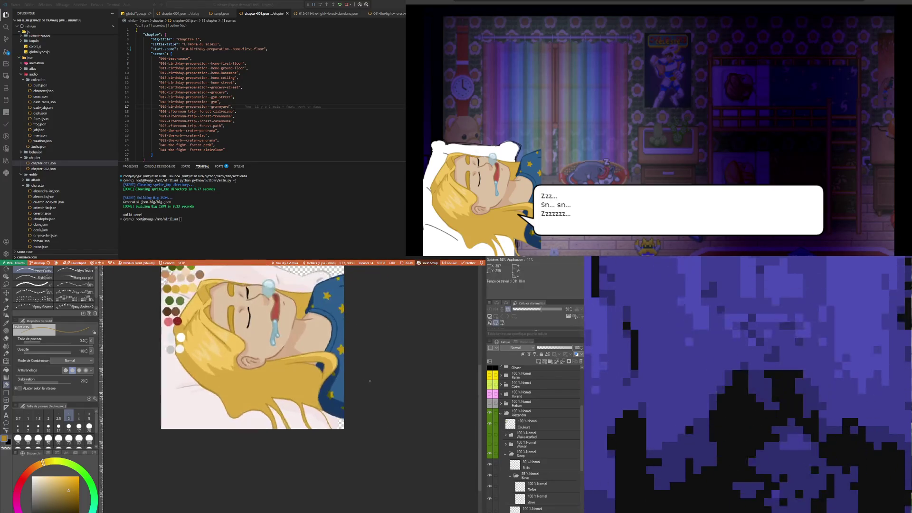
pyautogui.scroll(1, 318, 399)
pyautogui.scroll(1, 332, 418)
pyautogui.scroll(1, 347, 434)
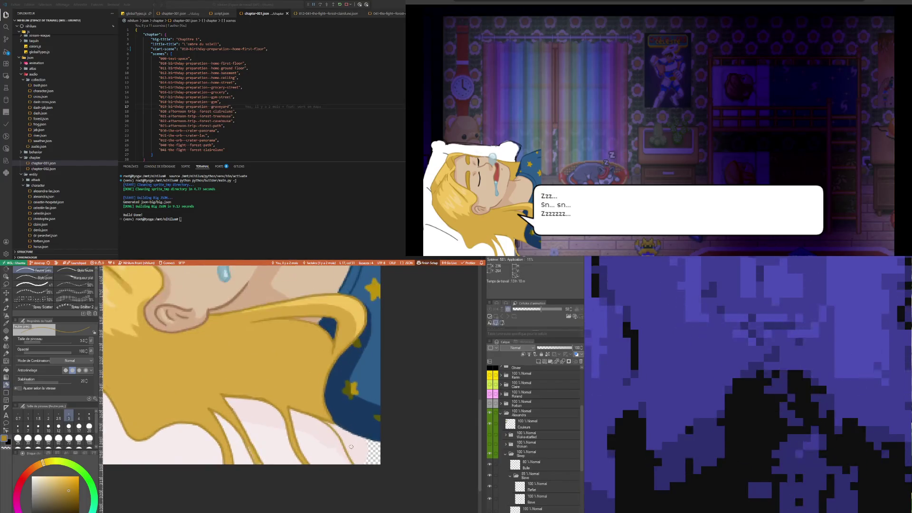
pyautogui.scroll(1, 359, 449)
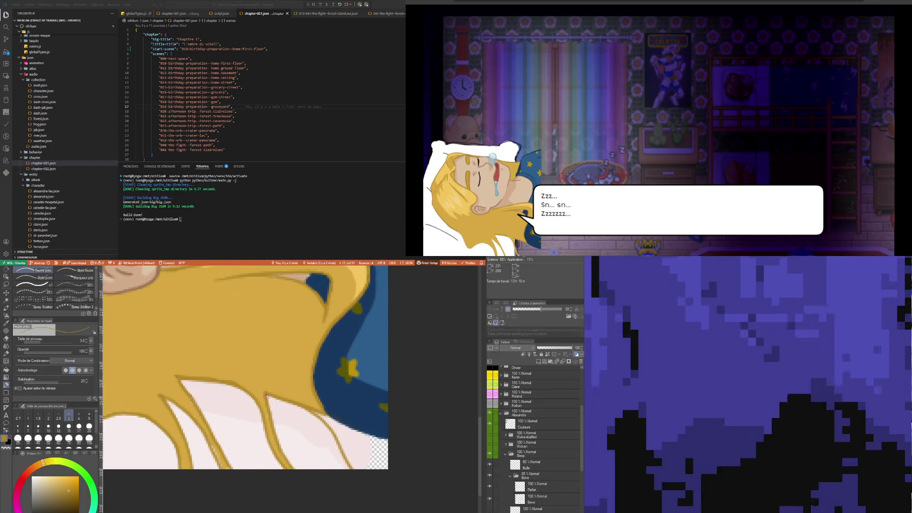
pyautogui.moveTo(264, 394); pyautogui.dragTo(254, 364)
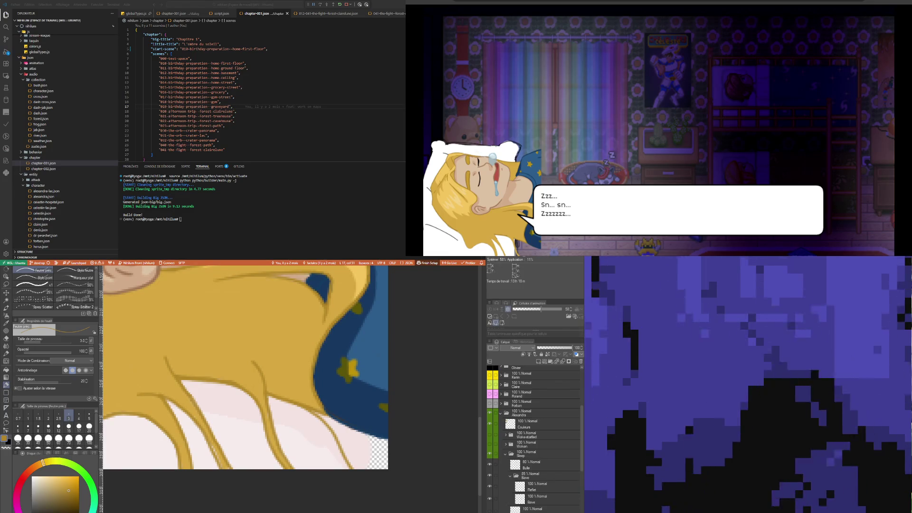
pyautogui.scroll(-3, 137, 395)
pyautogui.scroll(-3, 182, 424)
pyautogui.scroll(-3, 229, 454)
pyautogui.scroll(2, 223, 406)
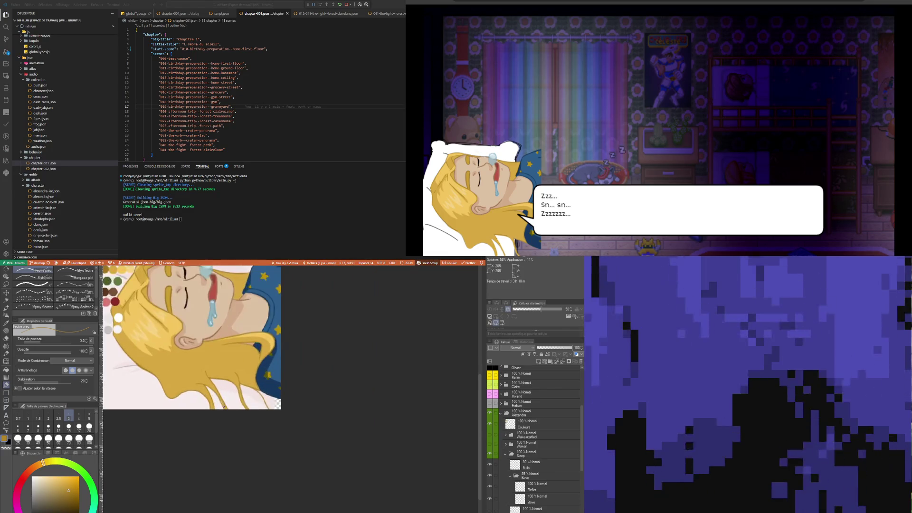
pyautogui.scroll(1, 223, 406)
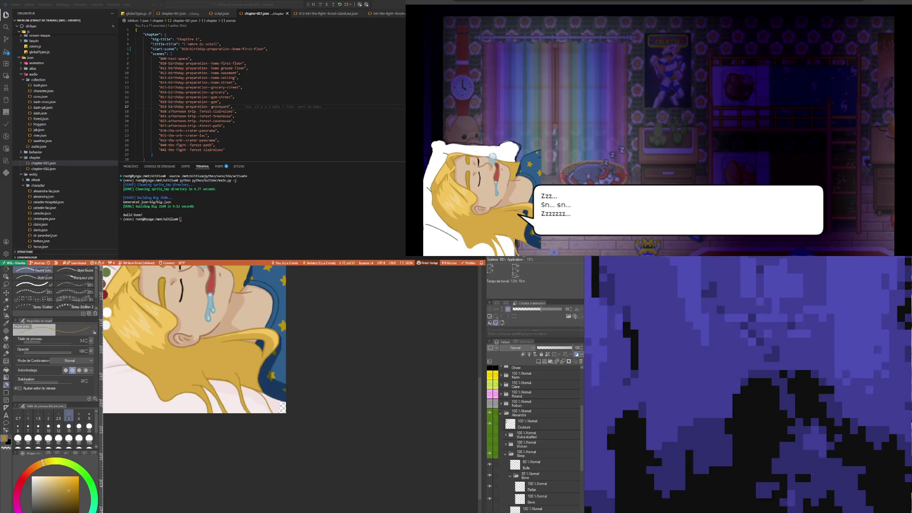
# - Alternate colour sampling with the fine pen to paint hair strands over the collar
pyautogui.scroll(3, 301, 368)
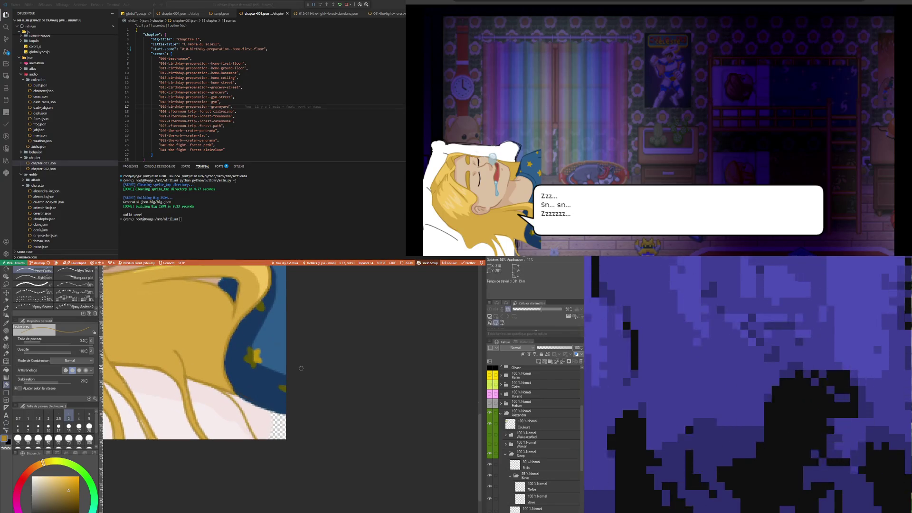
pyautogui.press('i')
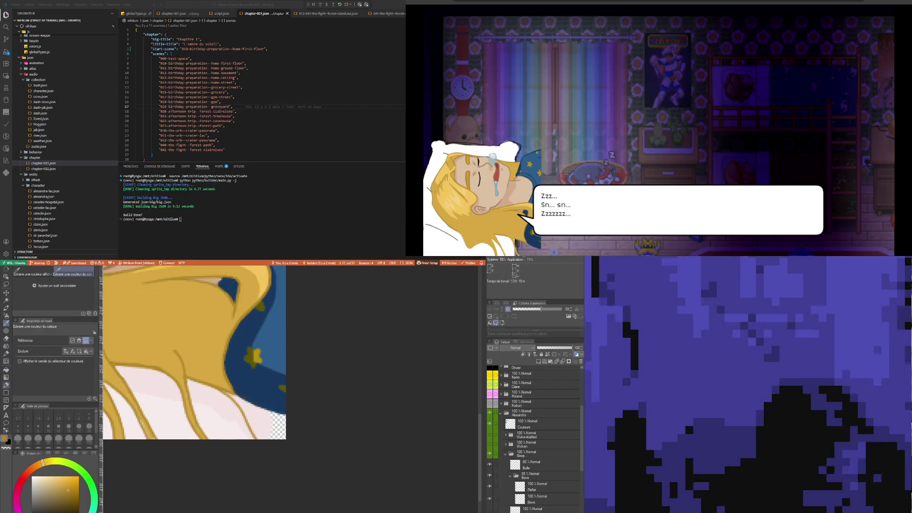
pyautogui.press('p')
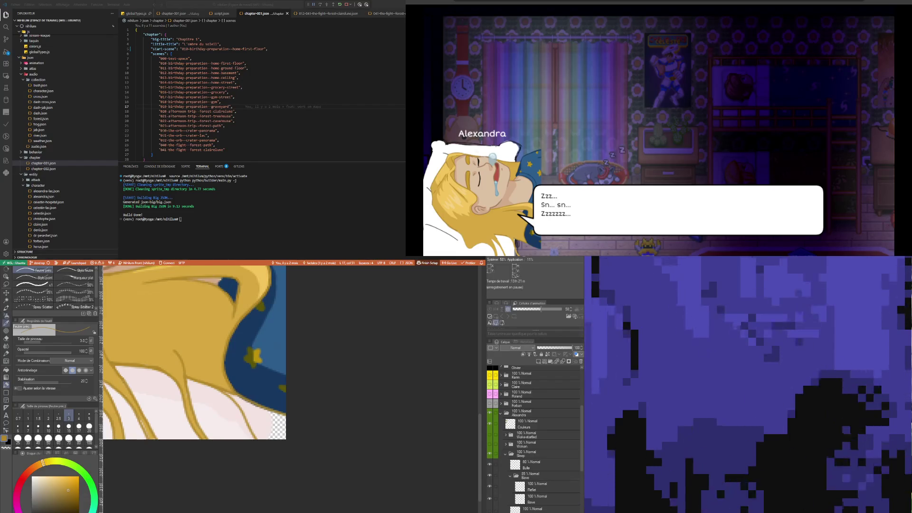
pyautogui.press('i')
pyautogui.press('b')
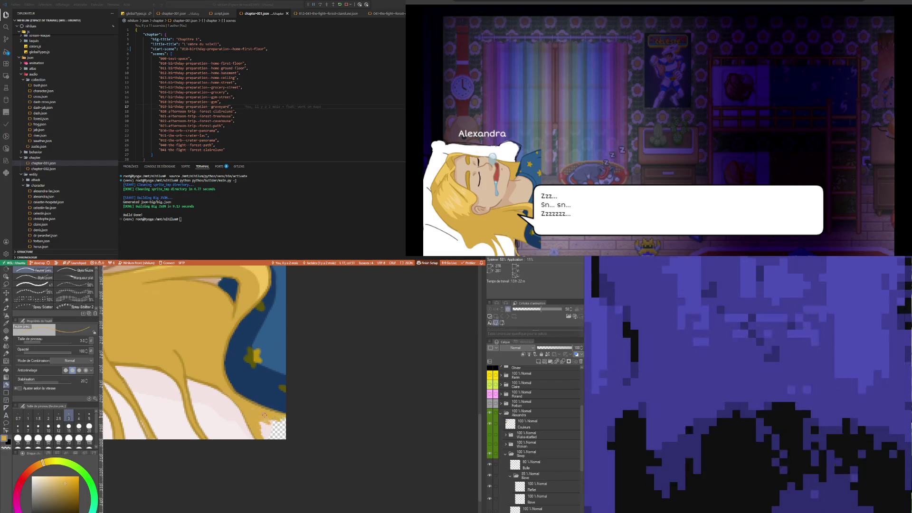
# - Enlarge the brush, resample the hair colour from the canvas, and return to pen size 3
pyautogui.press(']')
pyautogui.press(']')
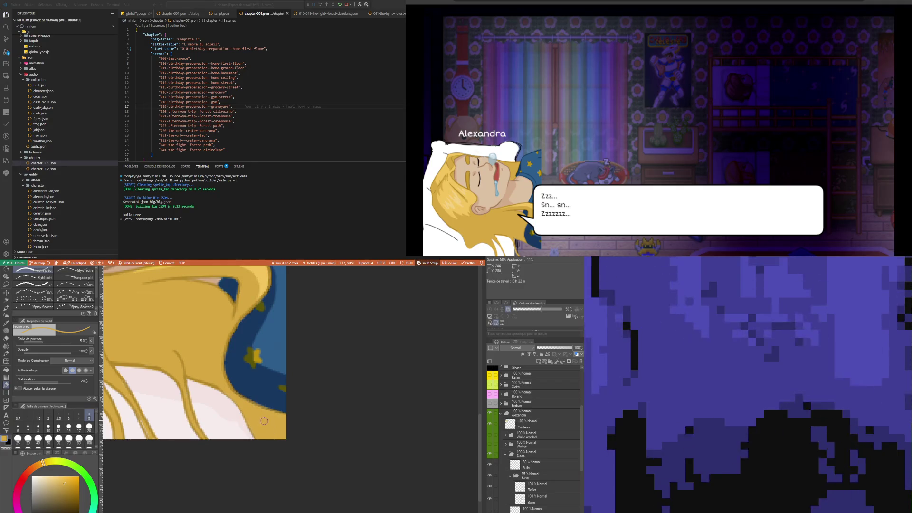
pyautogui.press('i')
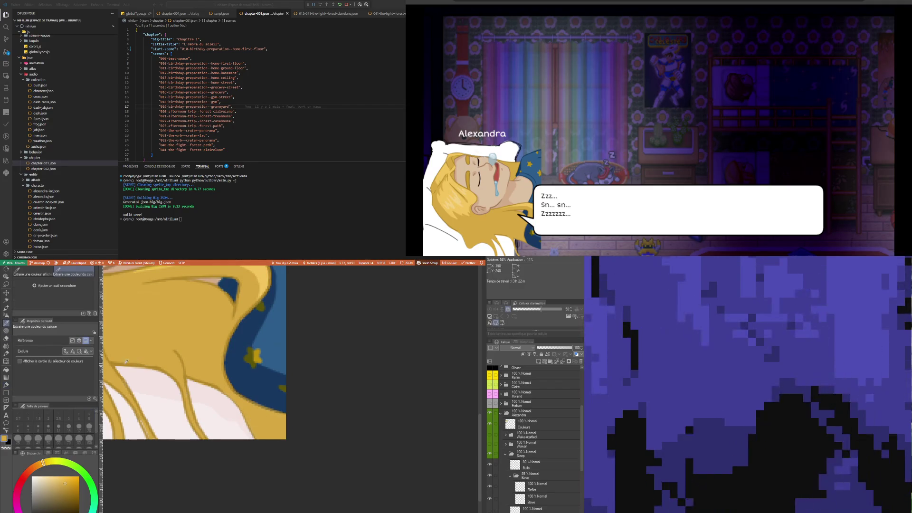
pyautogui.click(117, 361)
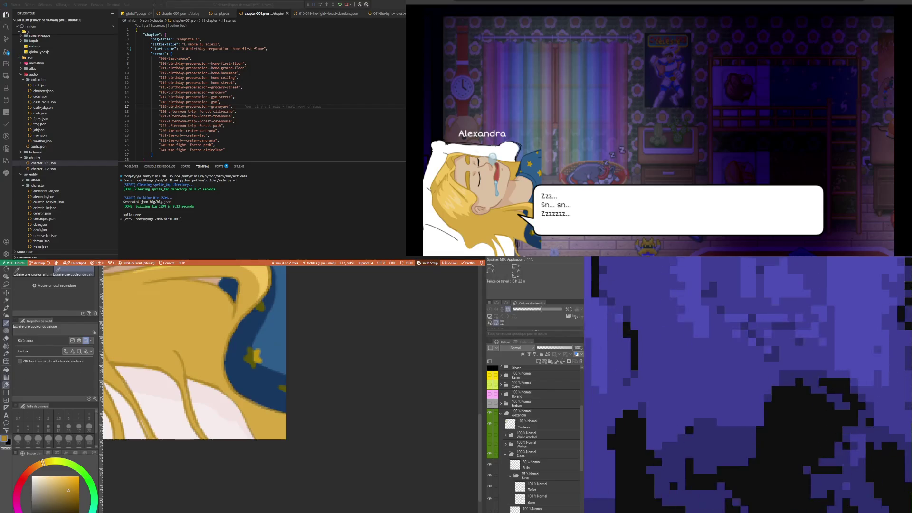
pyautogui.press('p')
pyautogui.click(69, 416)
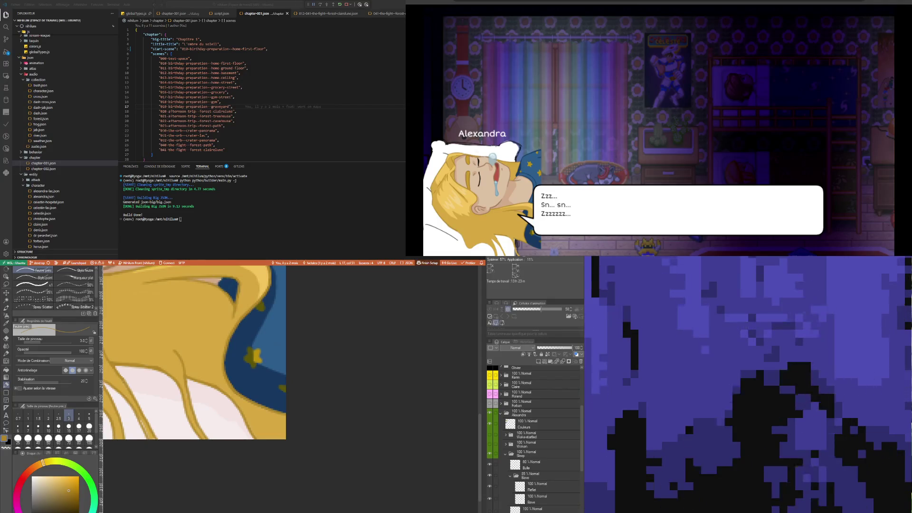
pyautogui.scroll(-1, 201, 422)
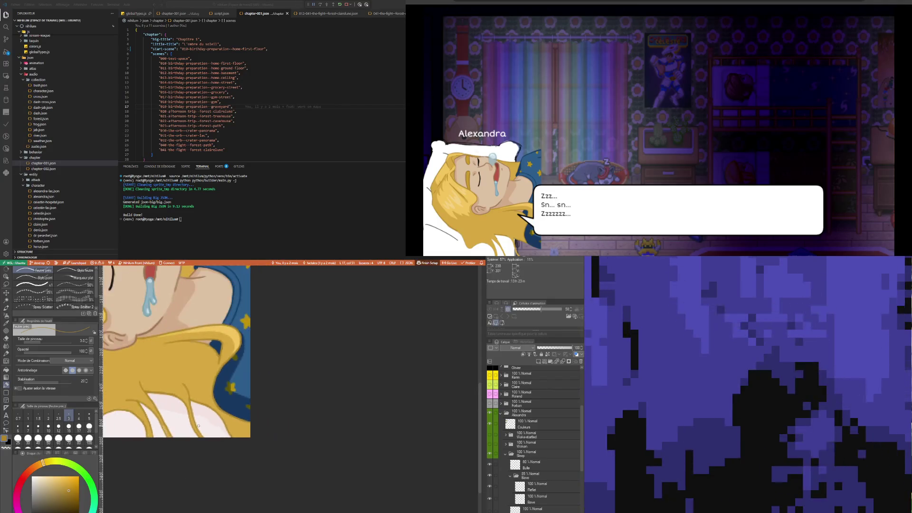
# - Zoom in, sample the hair colour by the pyjama collar, then switch to the soft eraser
pyautogui.scroll(-2, 201, 421)
pyautogui.scroll(-2, 201, 422)
pyautogui.scroll(1, 188, 409)
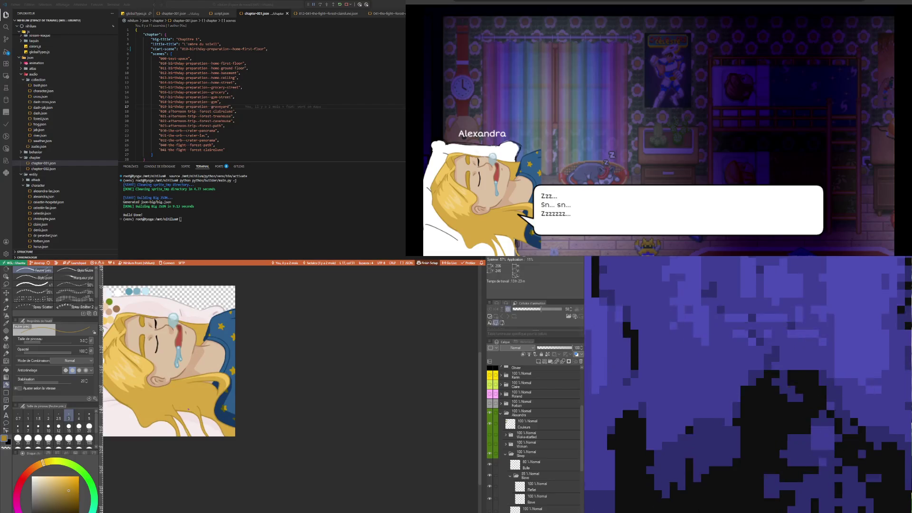
pyautogui.scroll(2, 188, 409)
pyautogui.scroll(1, 224, 423)
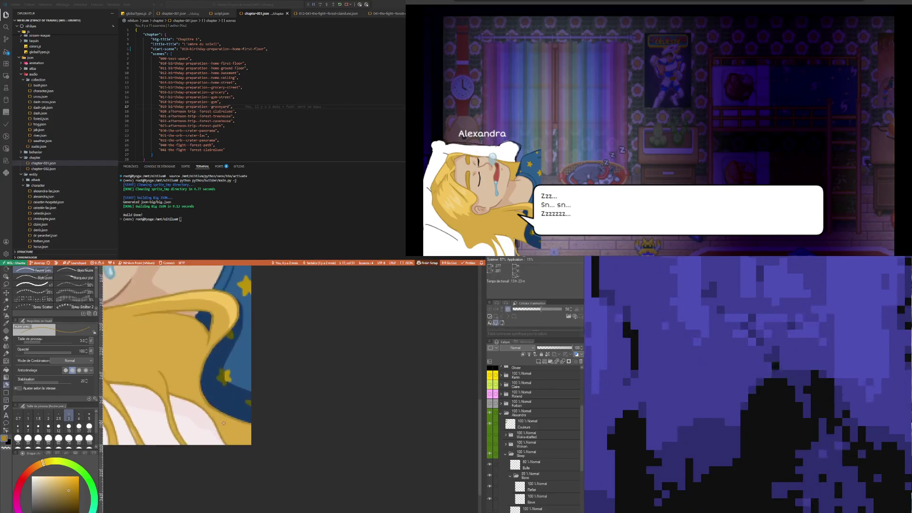
pyautogui.scroll(-3, 224, 423)
pyautogui.scroll(-1, 225, 430)
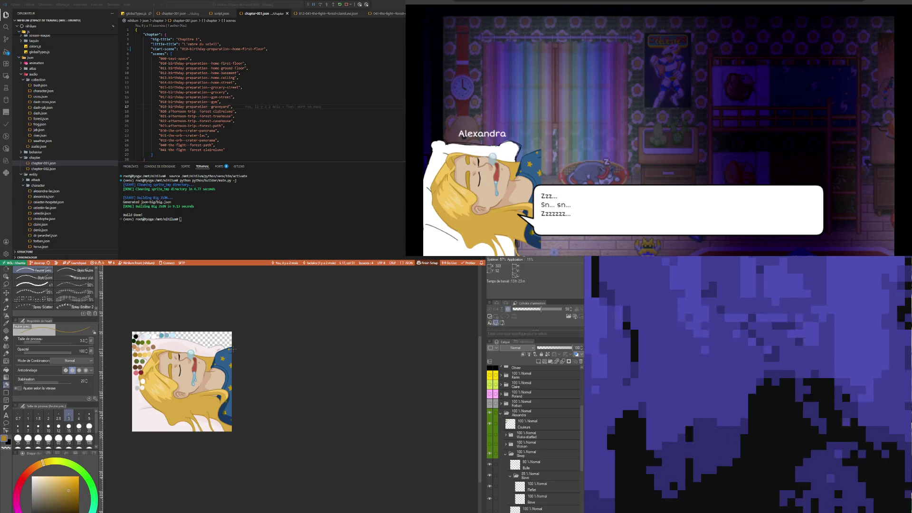
pyautogui.scroll(2, 229, 354)
pyautogui.scroll(2, 229, 361)
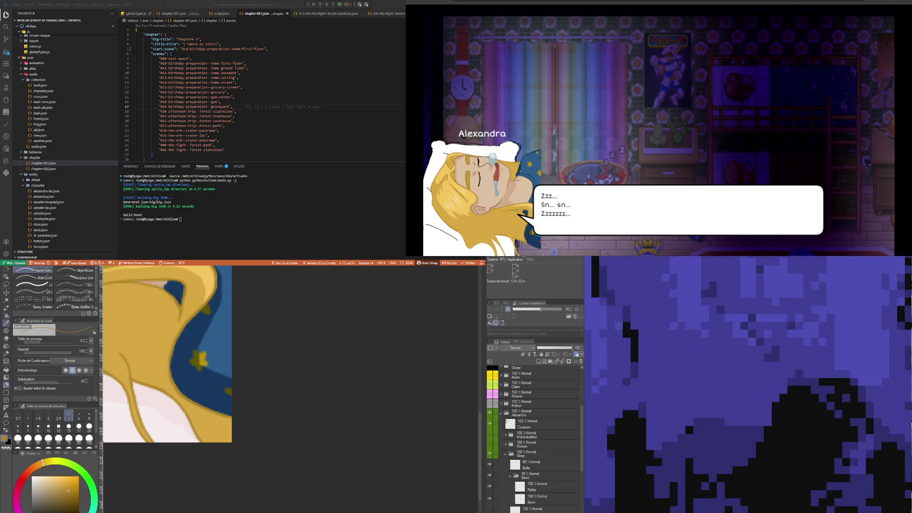
pyautogui.press('i')
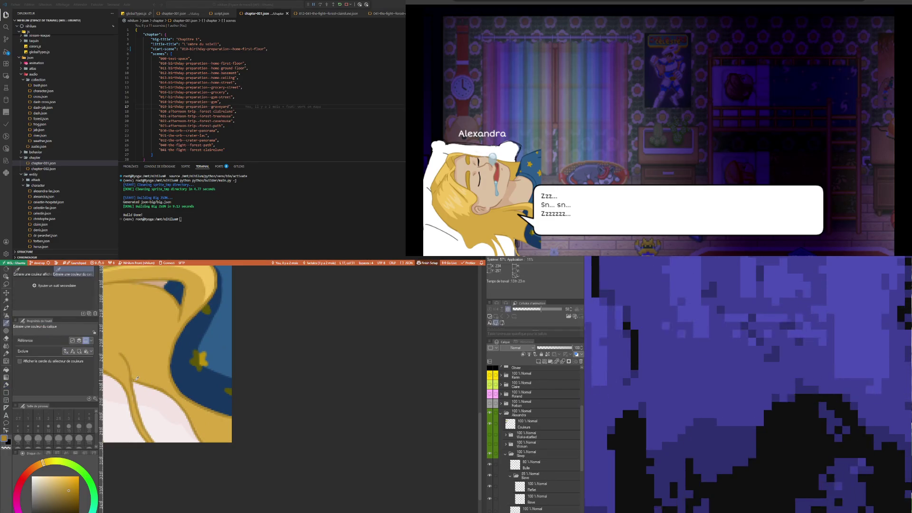
pyautogui.click(135, 380)
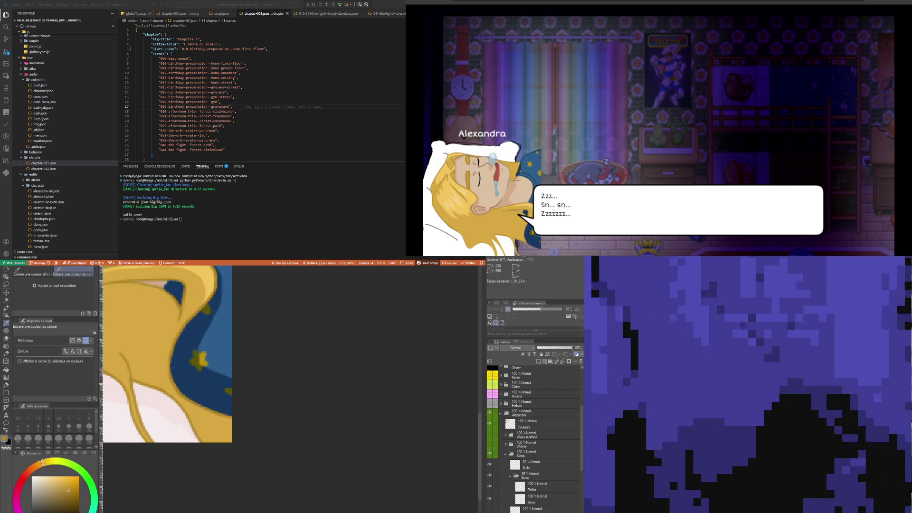
pyautogui.press('p')
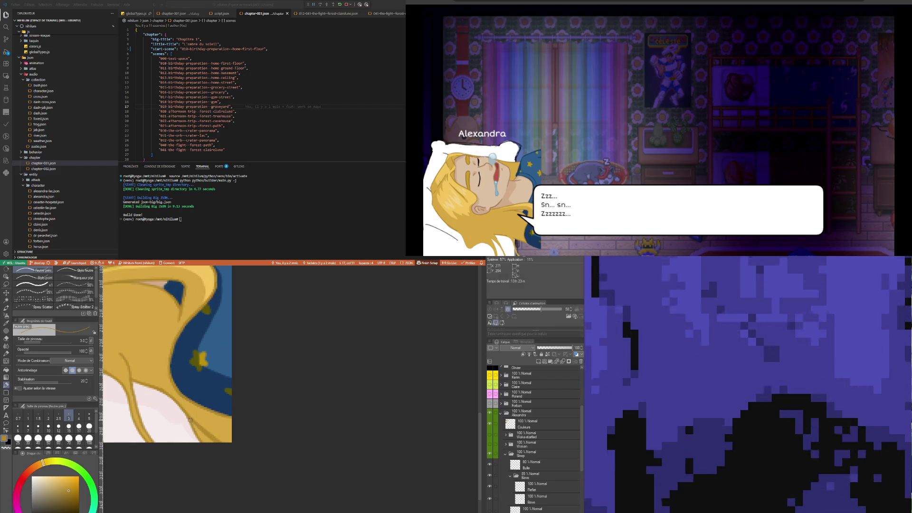
pyautogui.press('e')
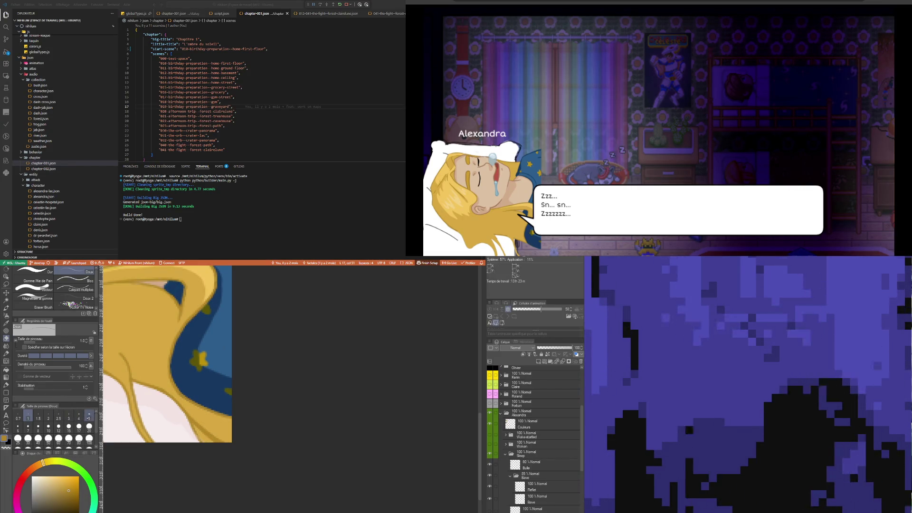
# - Erase stray edges with a size 5 eraser, repaint with a sampled colour, then fit the whole portrait
pyautogui.click(89, 416)
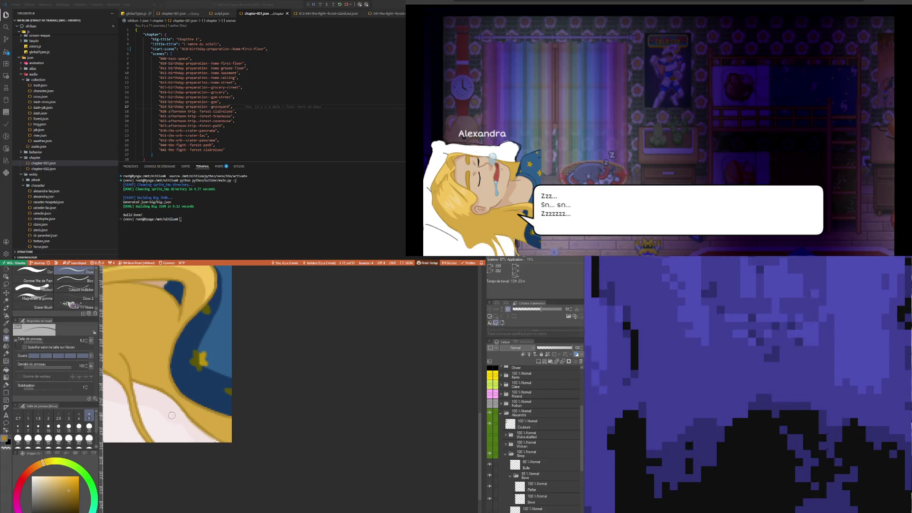
pyautogui.press('i')
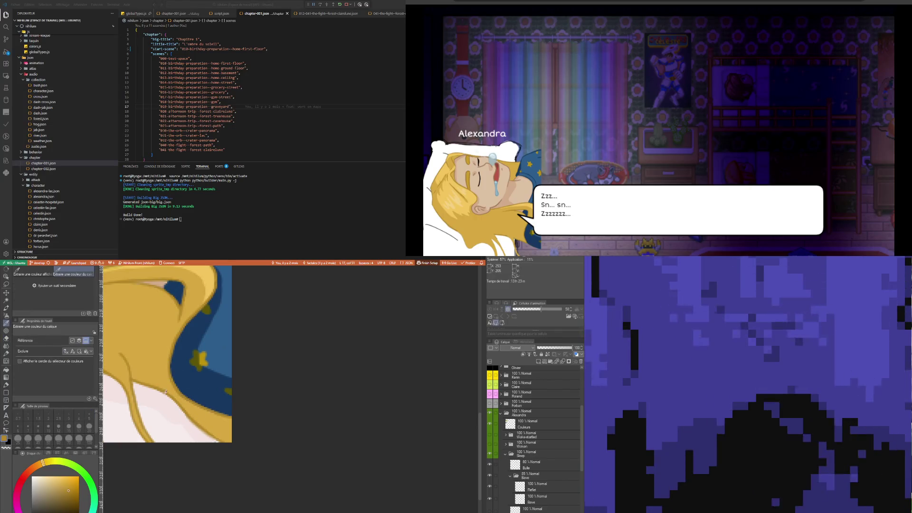
pyautogui.press('p')
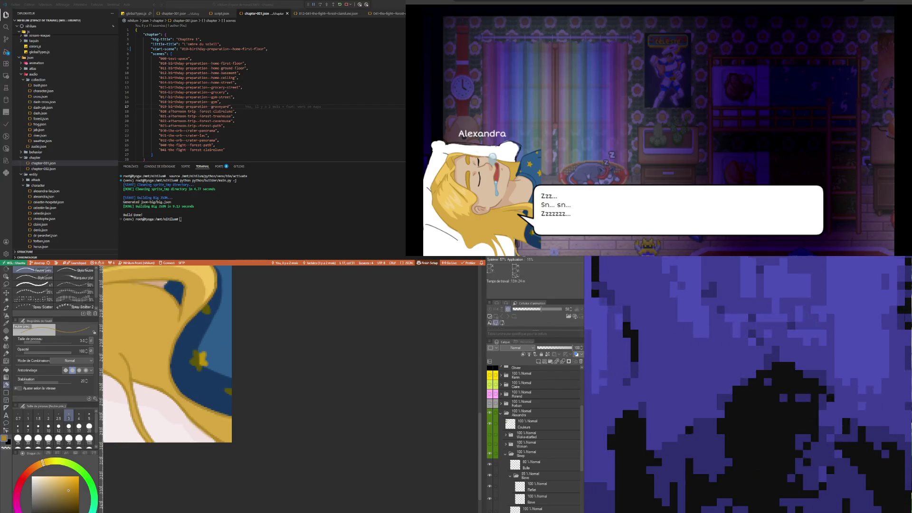
pyautogui.hotkey('ctrl', '0')
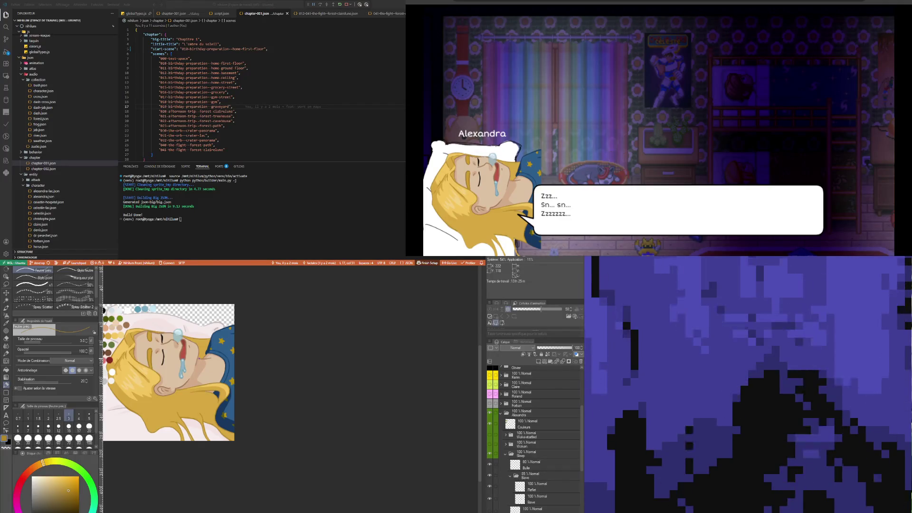
# - Select the Bulle layer and hide the Couleurs swatch layer
pyautogui.scroll(1, 198, 360)
pyautogui.scroll(-2, 198, 360)
pyautogui.scroll(1, 148, 346)
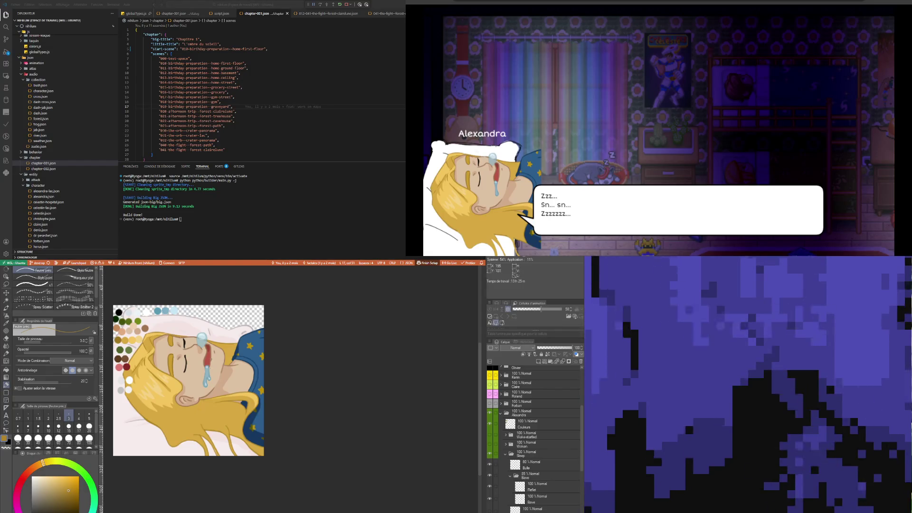
pyautogui.scroll(-1, 210, 349)
pyautogui.scroll(1, 211, 349)
pyautogui.scroll(1, 210, 422)
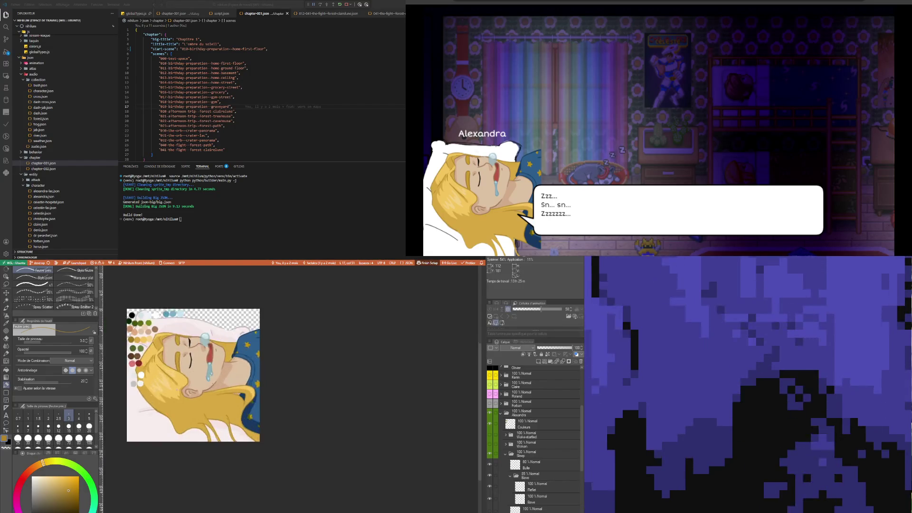
pyautogui.scroll(1, 210, 422)
pyautogui.scroll(2, 209, 422)
pyautogui.scroll(-2, 209, 422)
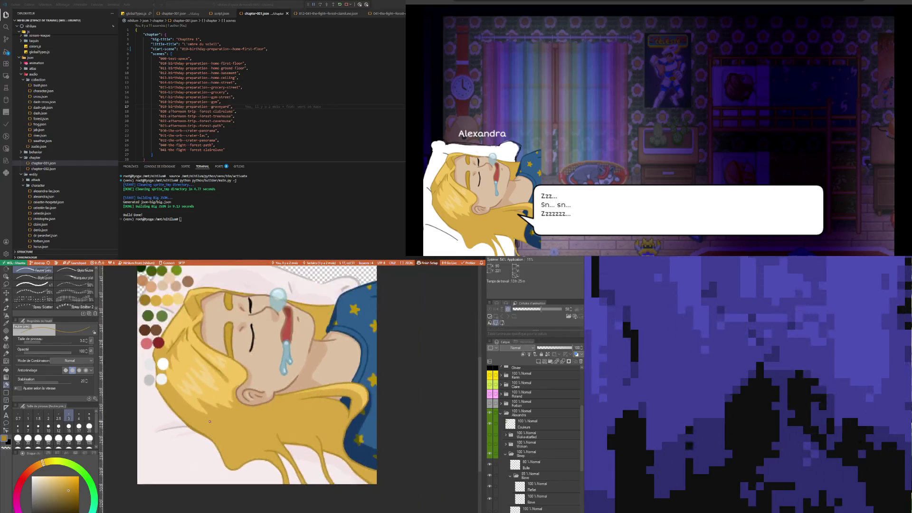
pyautogui.scroll(-2, 210, 422)
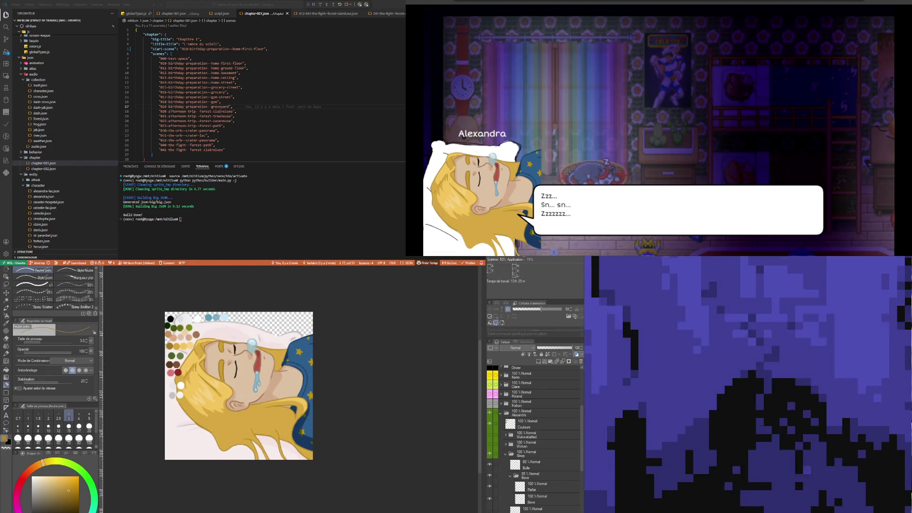
pyautogui.click(537, 464)
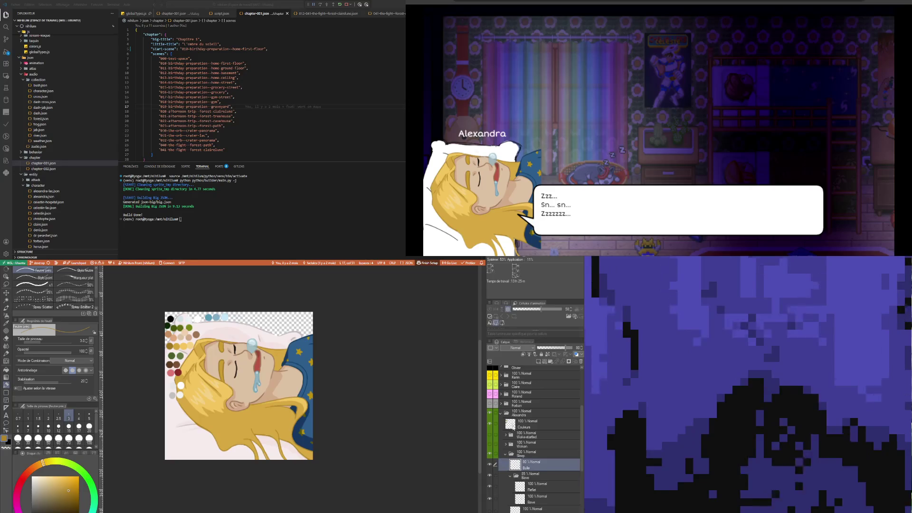
pyautogui.click(489, 423)
# - Make the Bave folder the active layer
pyautogui.scroll(2, 191, 426)
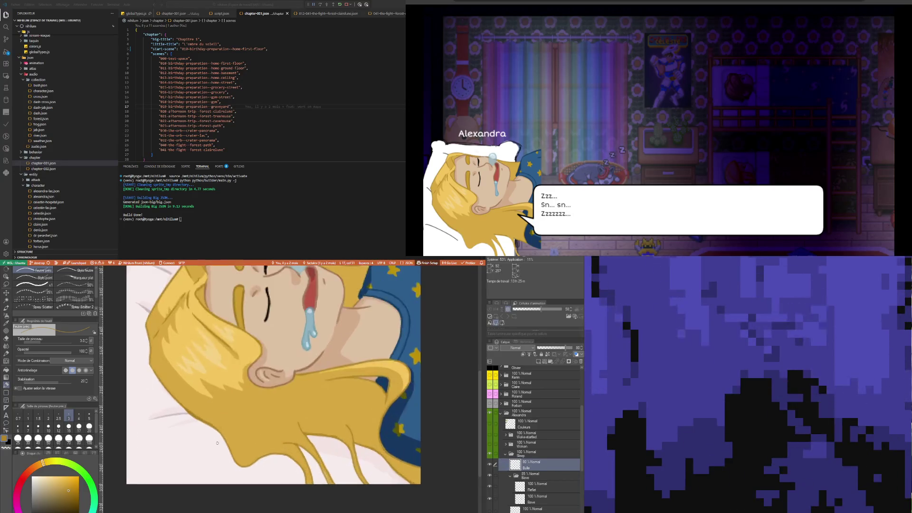
pyautogui.scroll(2, 204, 435)
pyautogui.scroll(-2, 217, 443)
pyautogui.scroll(-2, 217, 442)
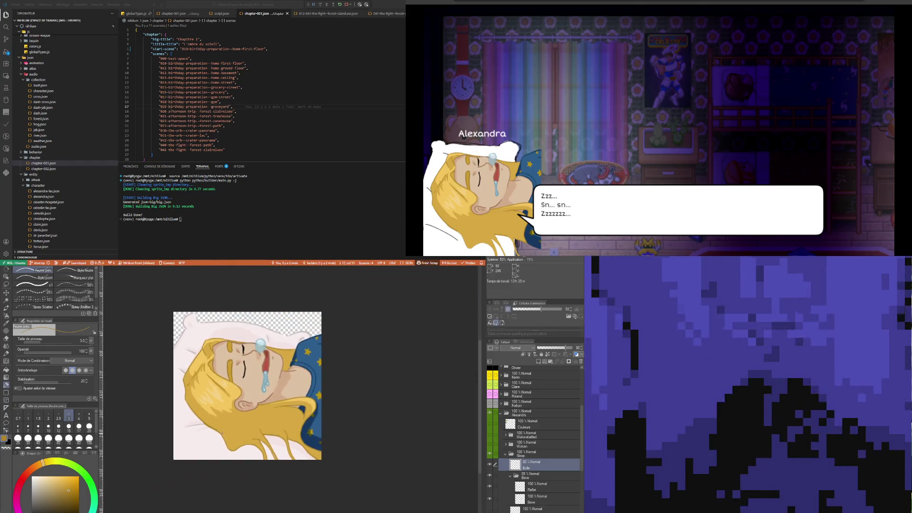
pyautogui.click(527, 475)
pyautogui.scroll(1, 271, 383)
pyautogui.scroll(2, 244, 340)
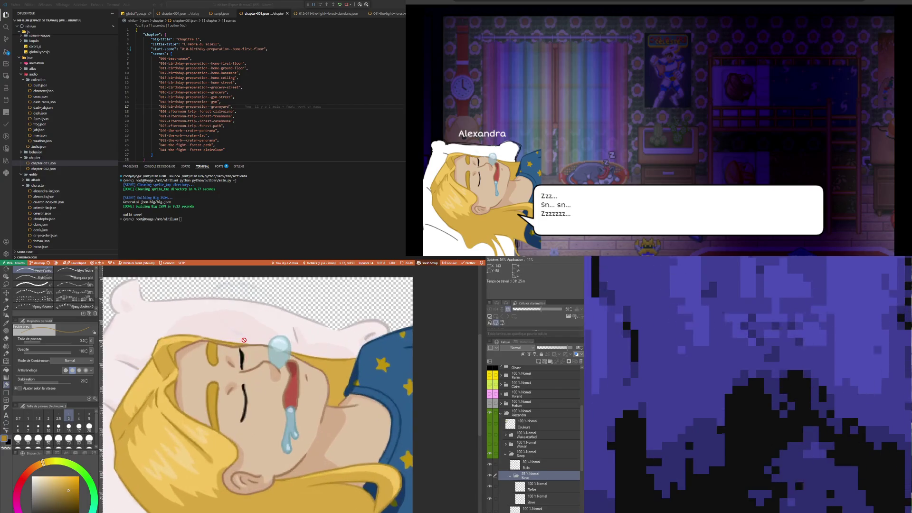
pyautogui.scroll(-1, 243, 340)
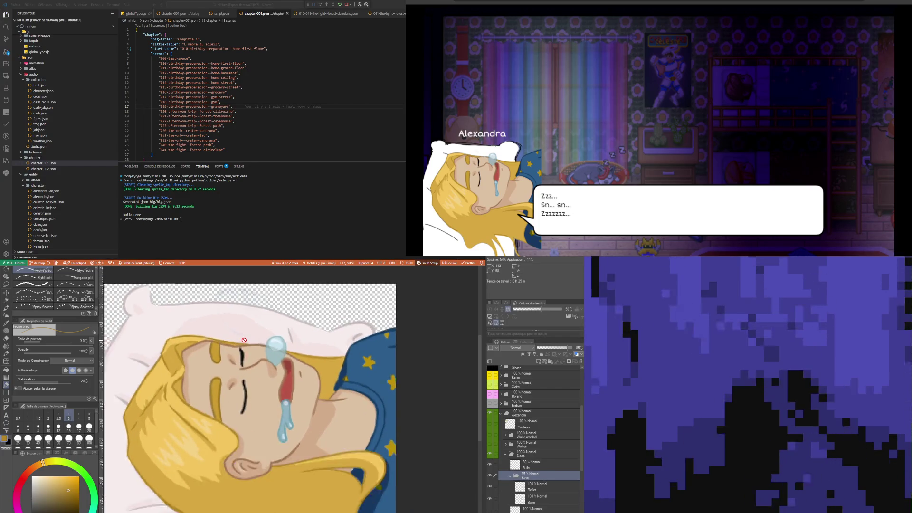
pyautogui.scroll(-1, 244, 340)
pyautogui.scroll(-1, 244, 340)
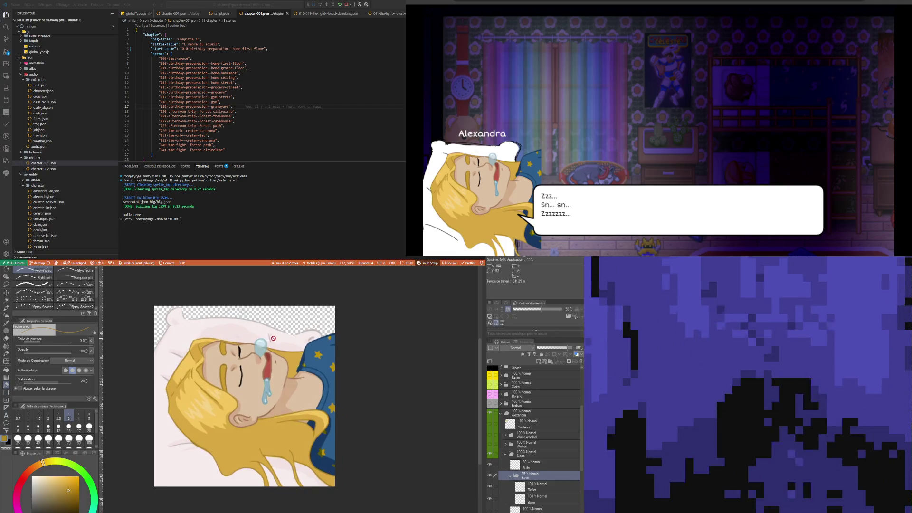
pyautogui.scroll(-2, 540, 451)
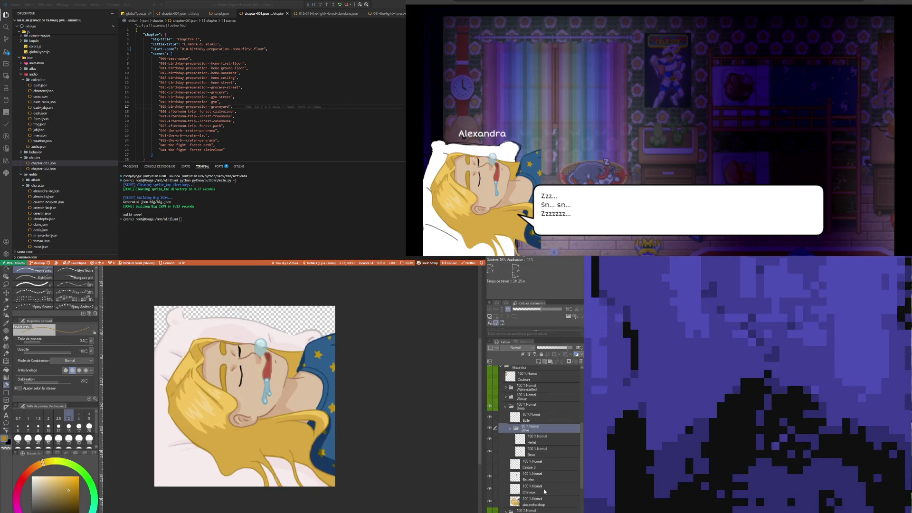
# - Select Calque 3 in the Sleep group and name it 'Correction coussin'
pyautogui.click(539, 488)
pyautogui.click(498, 466)
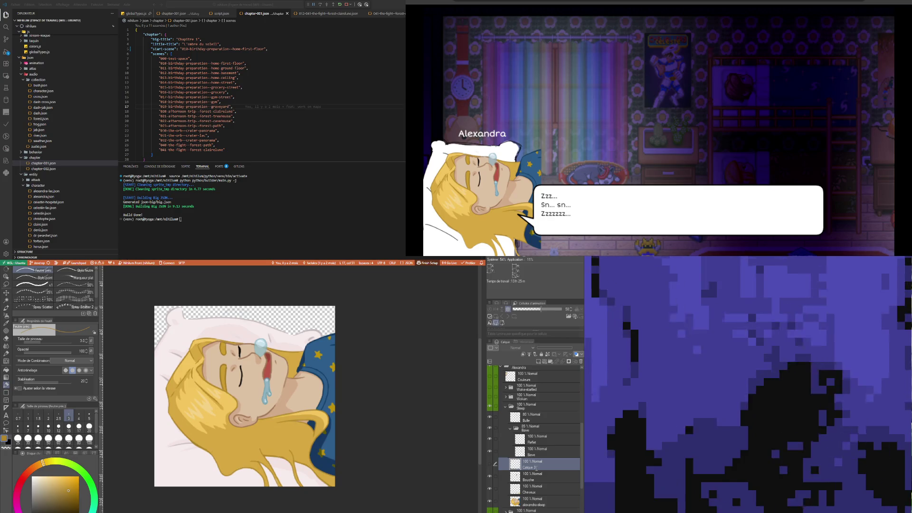
pyautogui.write('Correction coussin')
pyautogui.press('Return')
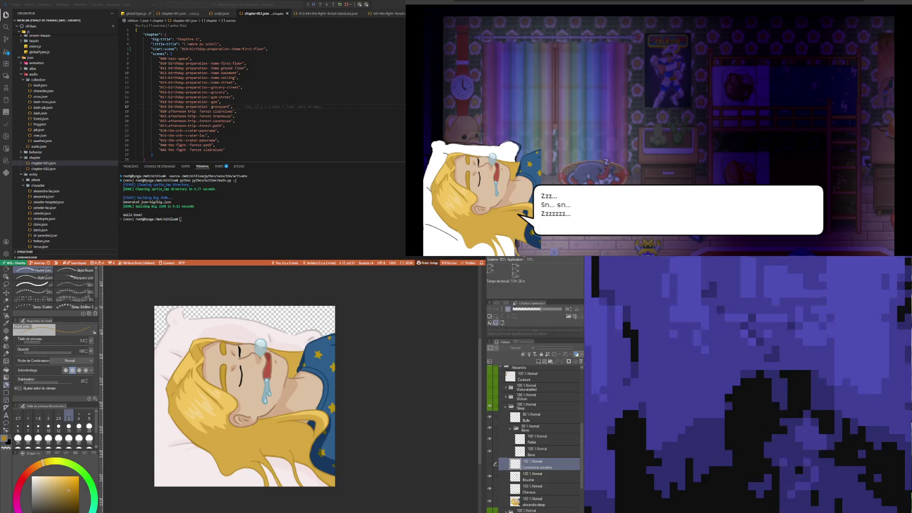
pyautogui.scroll(-1, 332, 428)
# - Sample the pale pink pillow colour from the canvas and return to the pen
pyautogui.scroll(1, 333, 427)
pyautogui.scroll(1, 332, 427)
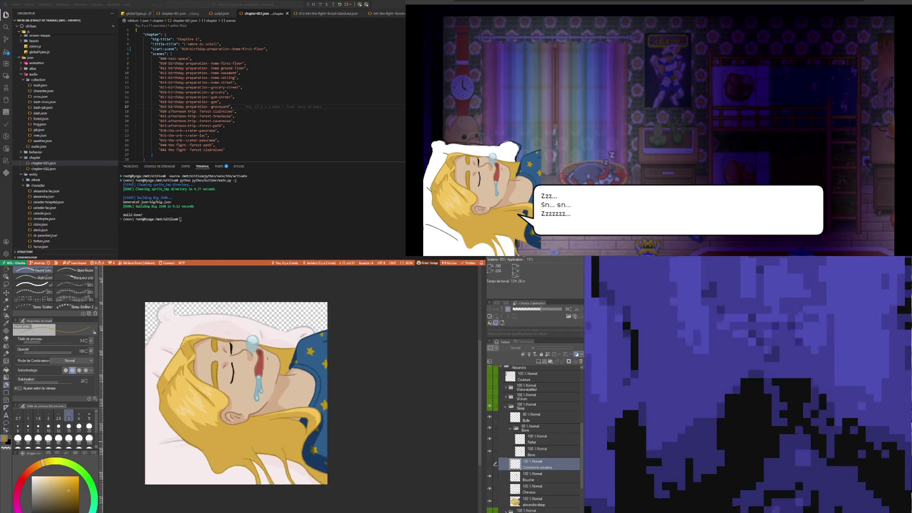
pyautogui.scroll(1, 332, 427)
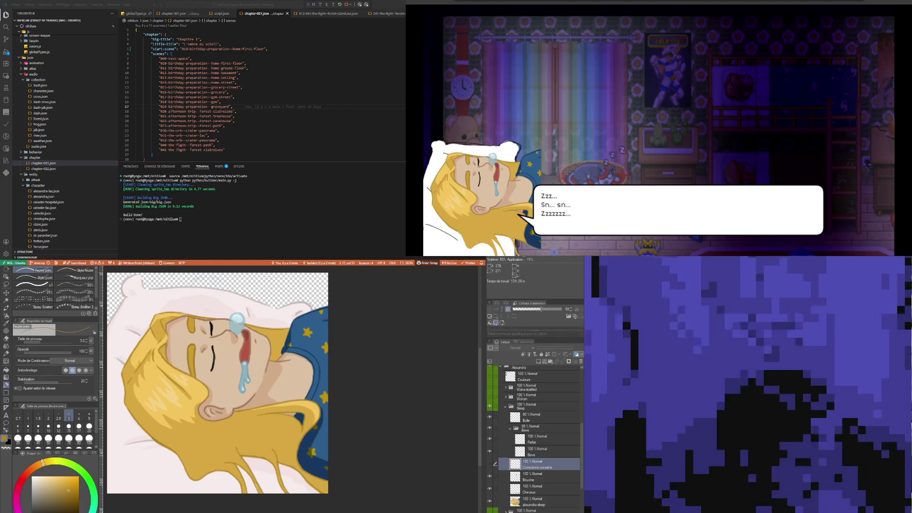
pyautogui.scroll(-1, 247, 399)
pyautogui.scroll(1, 247, 399)
pyautogui.scroll(1, 247, 399)
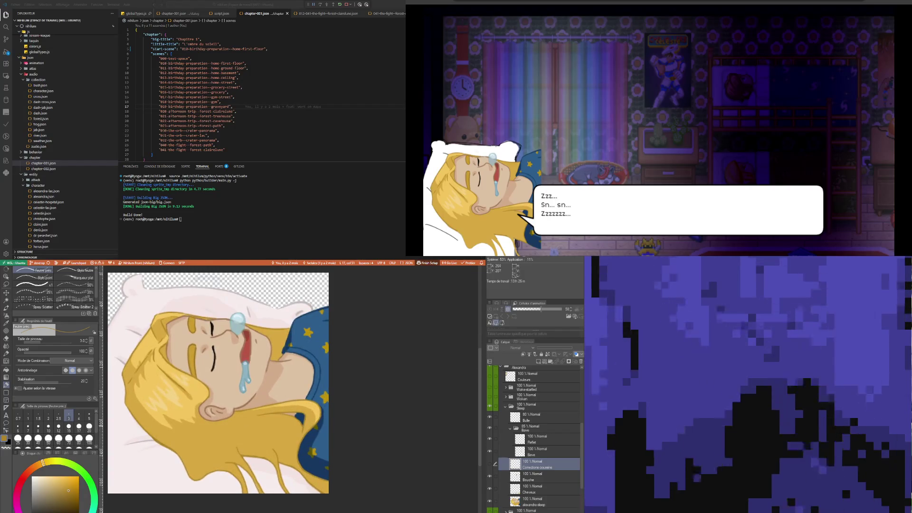
pyautogui.scroll(-2, 247, 398)
pyautogui.scroll(1, 290, 463)
pyautogui.scroll(2, 290, 463)
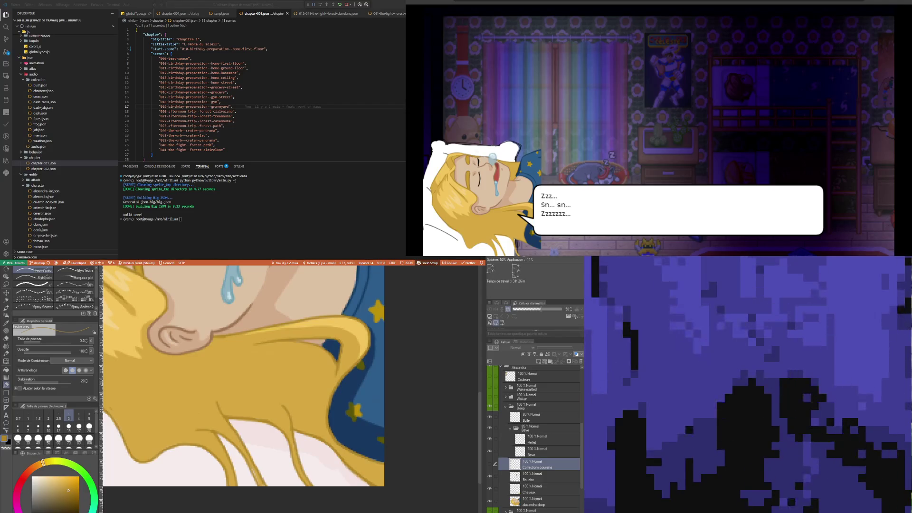
pyautogui.press('i')
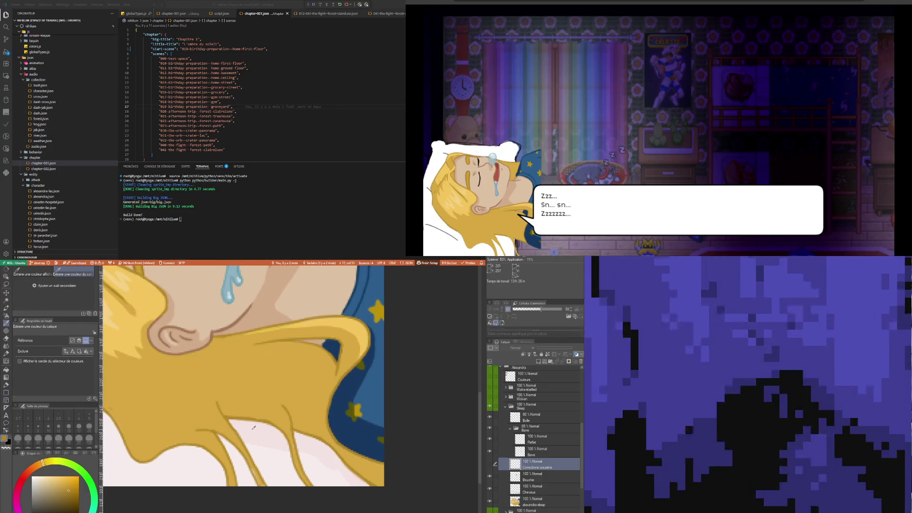
pyautogui.click(254, 428)
pyautogui.press('p')
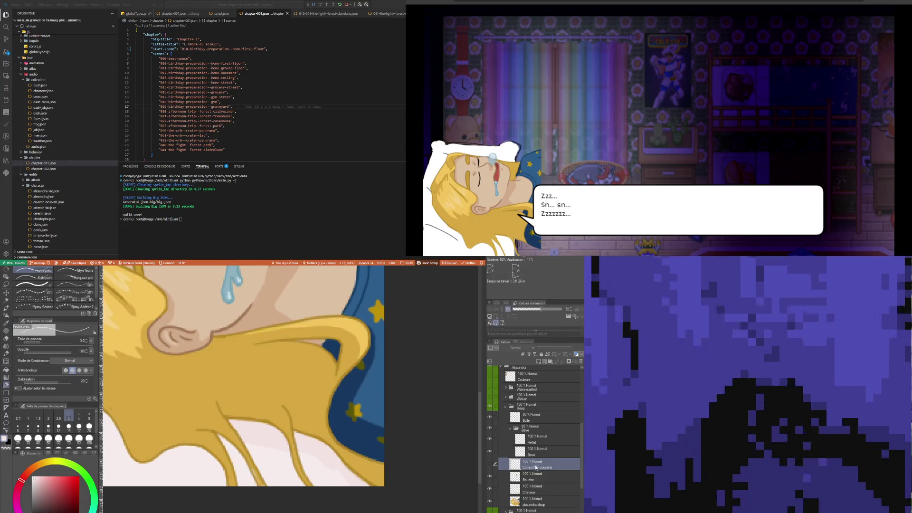
# - Drag the Corrections coussins layer below alexandra-sleep within the Sleep group
pyautogui.click(532, 474)
pyautogui.click(529, 464)
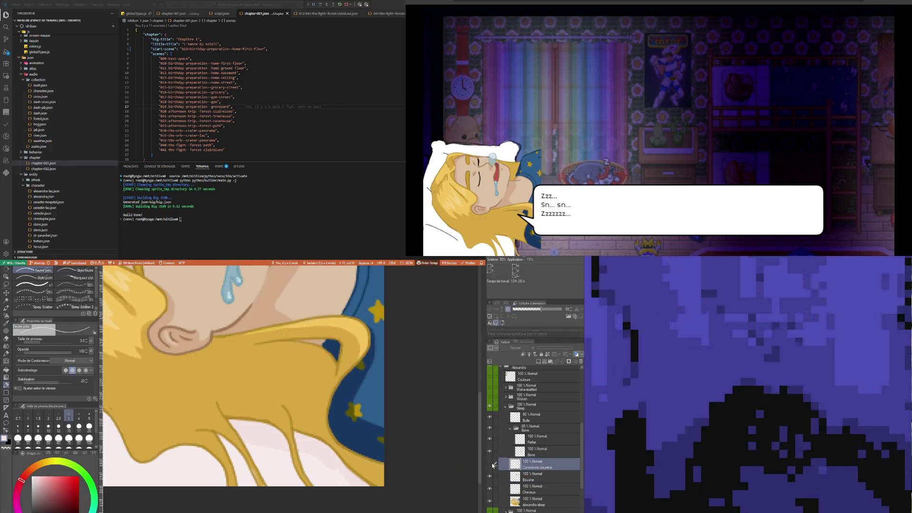
pyautogui.scroll(-1, 287, 457)
pyautogui.scroll(-2, 288, 457)
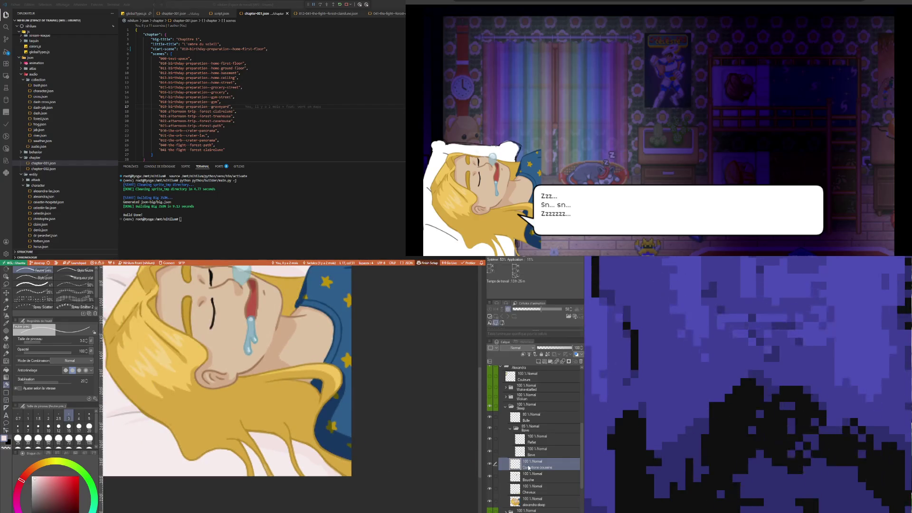
pyautogui.moveTo(528, 468); pyautogui.dragTo(541, 505)
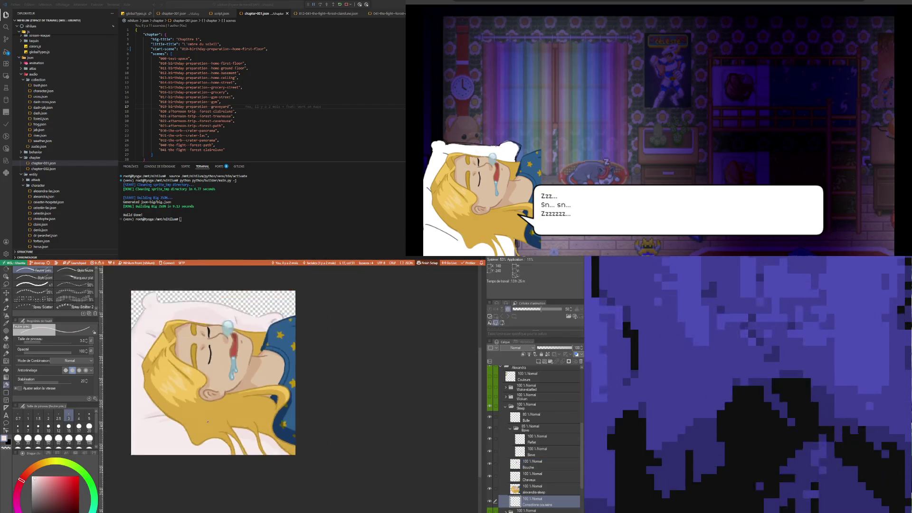
pyautogui.scroll(-3, 178, 398)
pyautogui.scroll(1, 178, 398)
pyautogui.scroll(3, 196, 420)
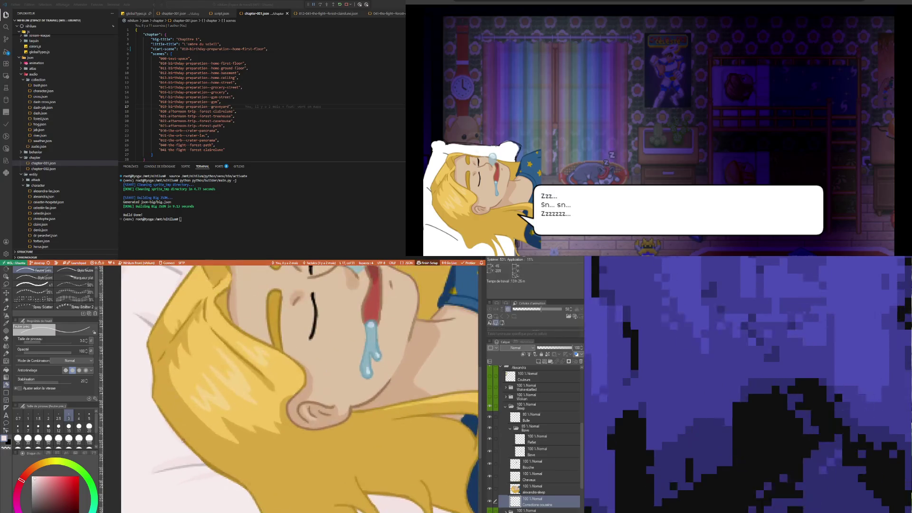
pyautogui.press('p')
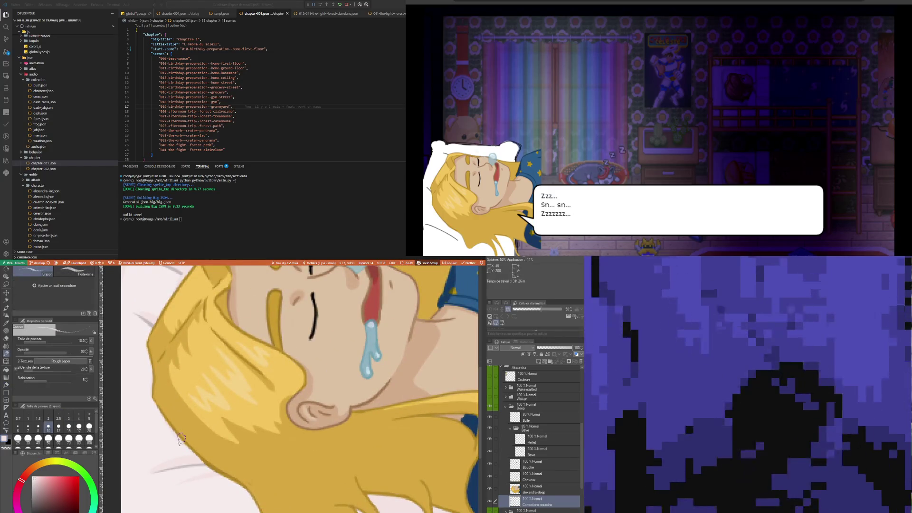
pyautogui.press('p')
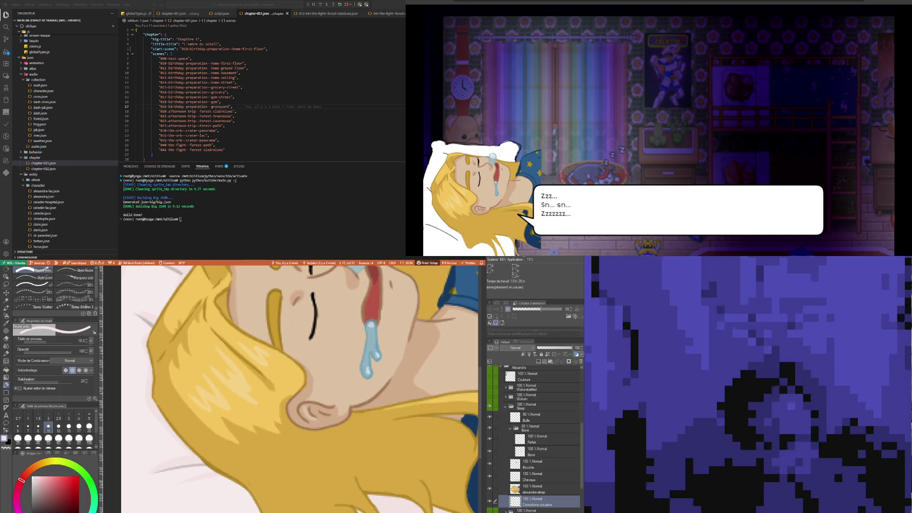
pyautogui.click(234, 97)
# - Zoom and pan across the whole sleeping-girl illustration
pyautogui.scroll(-2, 245, 426)
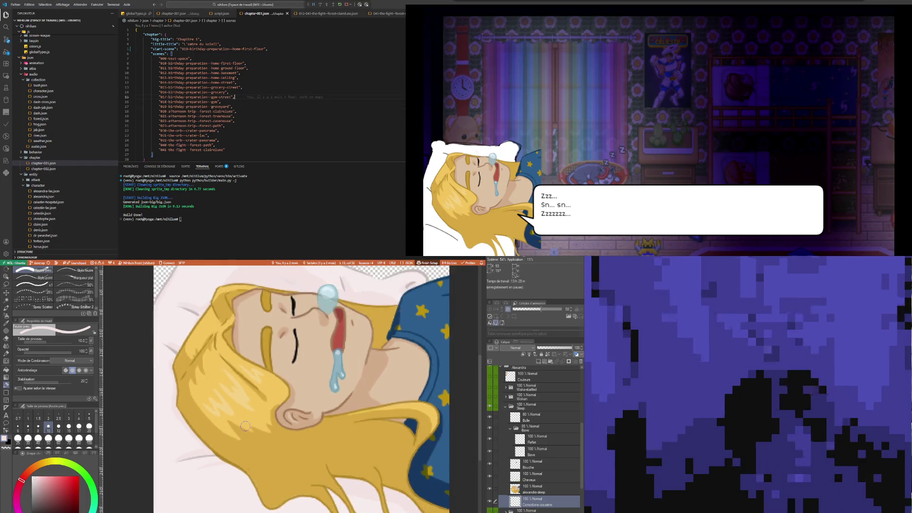
pyautogui.scroll(-2, 245, 425)
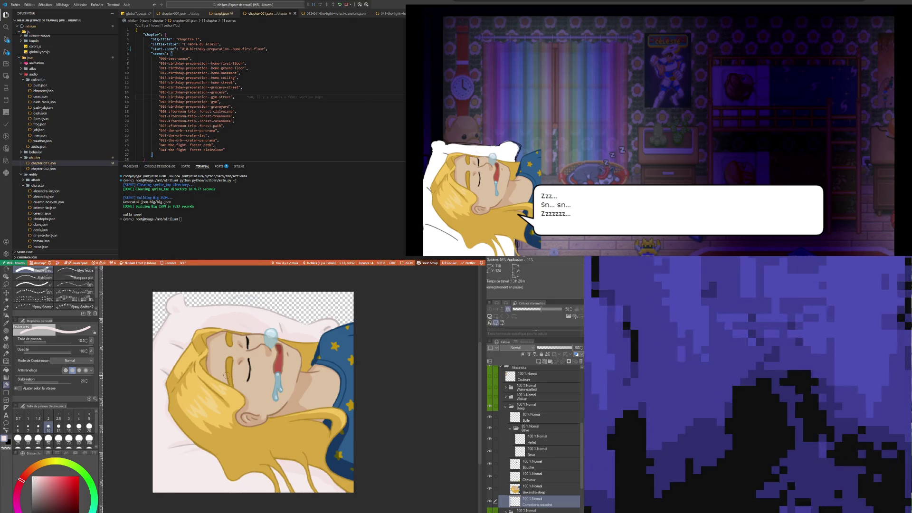
pyautogui.scroll(-1, 226, 376)
pyautogui.scroll(1, 197, 372)
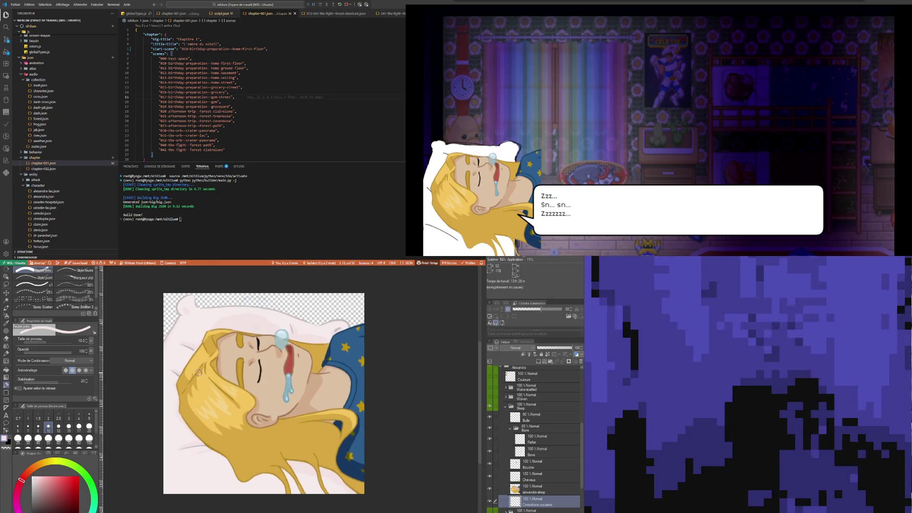
pyautogui.moveTo(198, 383)
pyautogui.mouseDown()
pyautogui.moveTo(384, 375)
pyautogui.moveTo(315, 375)
pyautogui.mouseUp()
pyautogui.scroll(-3, 385, 375)
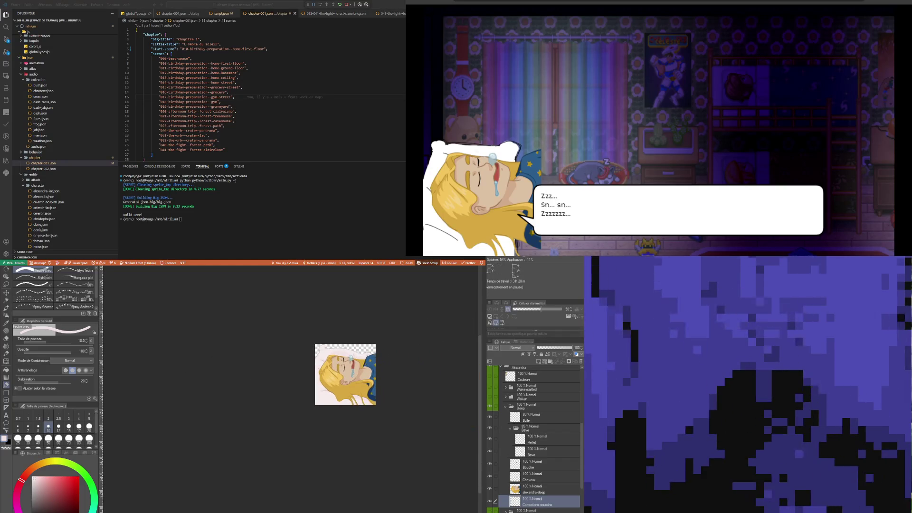
pyautogui.scroll(1, 351, 375)
pyautogui.scroll(2, 352, 375)
pyautogui.scroll(3, 322, 427)
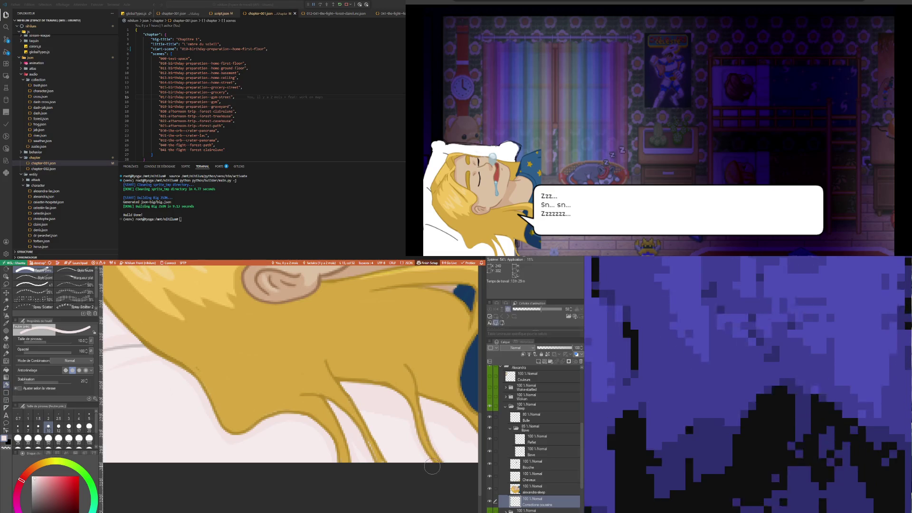
# - Zoom in and out to check the blonde hair and ear up close
pyautogui.scroll(-3, 403, 452)
pyautogui.scroll(-2, 345, 427)
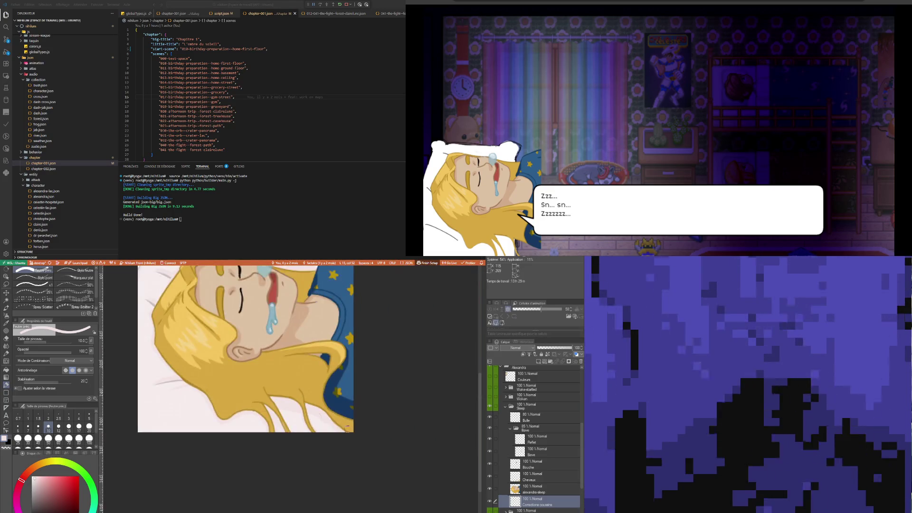
pyautogui.scroll(-3, 266, 370)
pyautogui.scroll(2, 237, 361)
pyautogui.scroll(2, 237, 361)
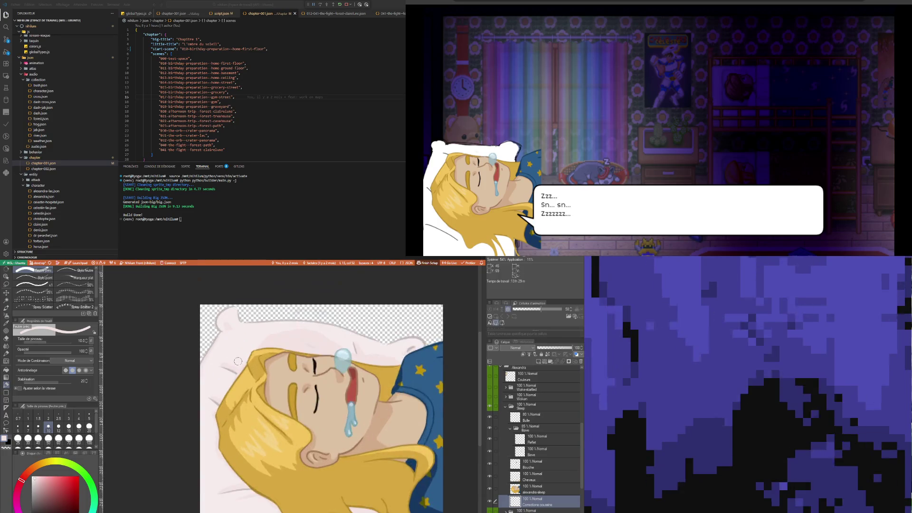
pyautogui.scroll(1, 237, 361)
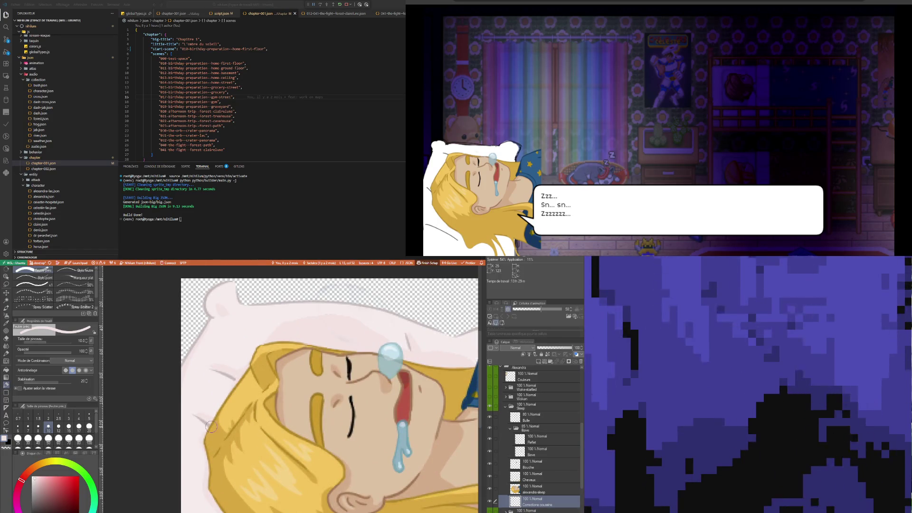
pyautogui.scroll(-3, 285, 351)
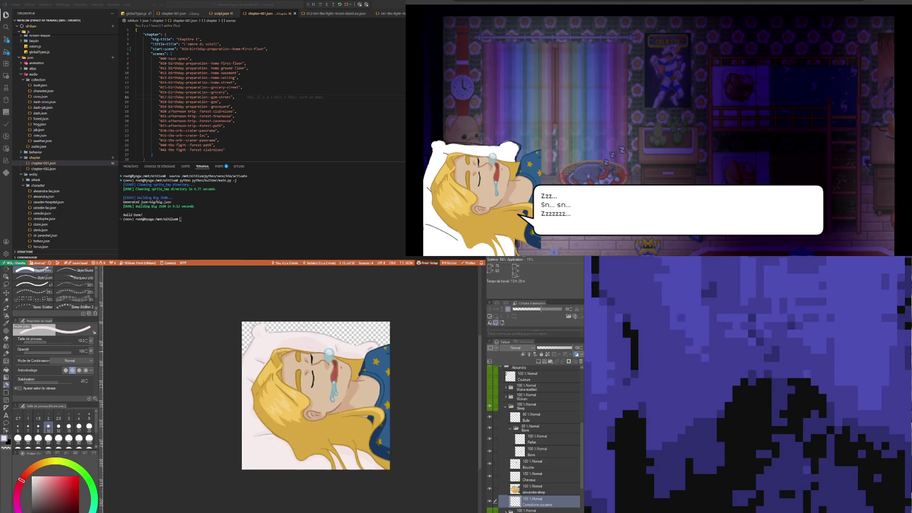
pyautogui.scroll(-1, 285, 352)
pyautogui.scroll(1, 320, 446)
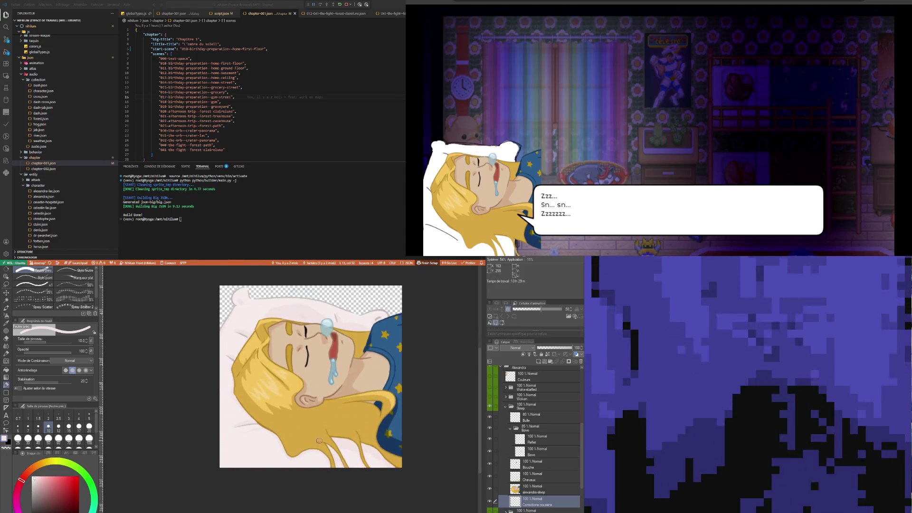
pyautogui.scroll(1, 320, 441)
pyautogui.scroll(3, 333, 444)
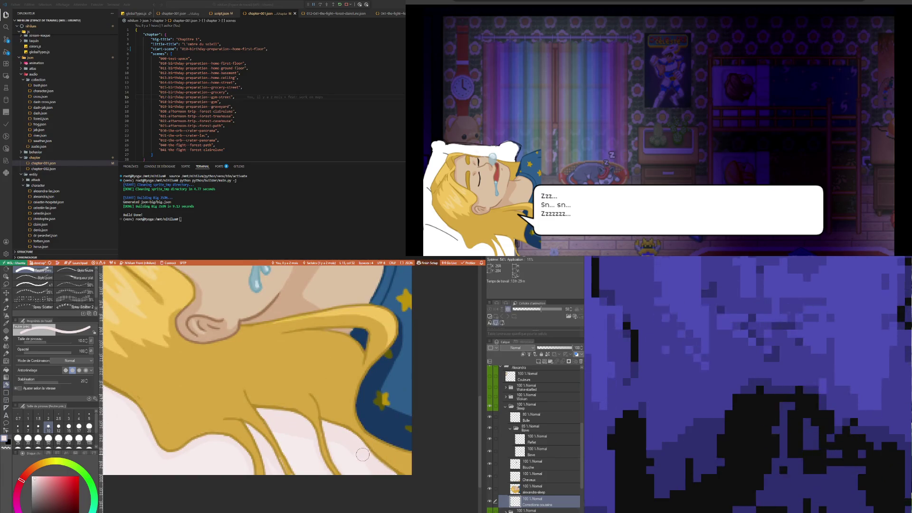
pyautogui.scroll(-1, 378, 477)
pyautogui.scroll(-2, 332, 451)
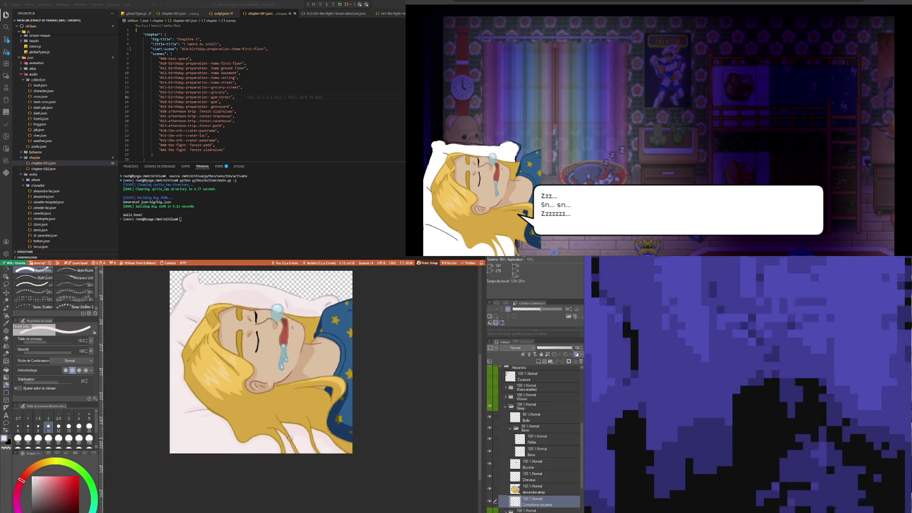
pyautogui.scroll(-1, 276, 421)
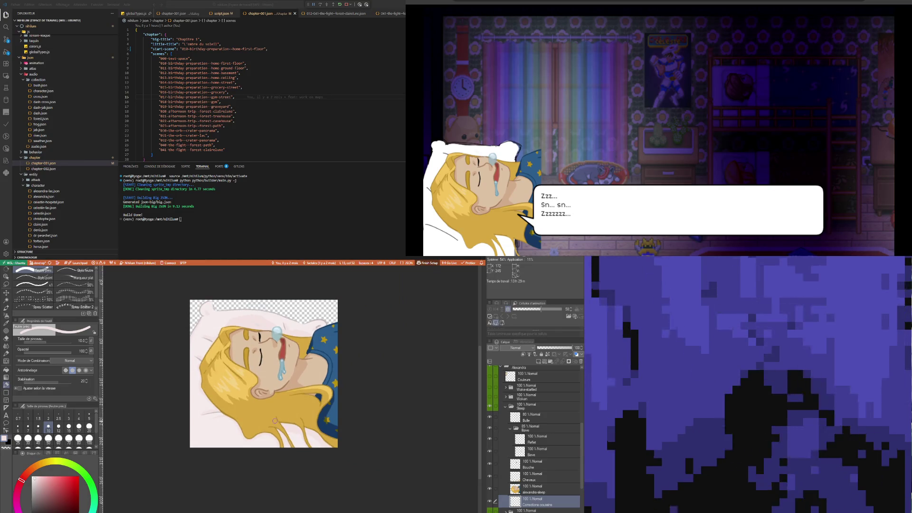
pyautogui.scroll(-1, 265, 376)
pyautogui.scroll(-1, 263, 365)
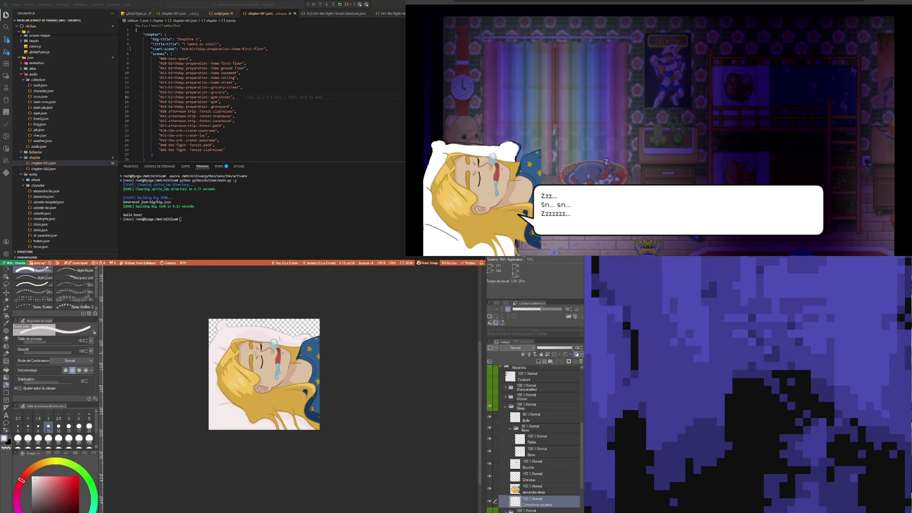
pyautogui.scroll(3, 258, 347)
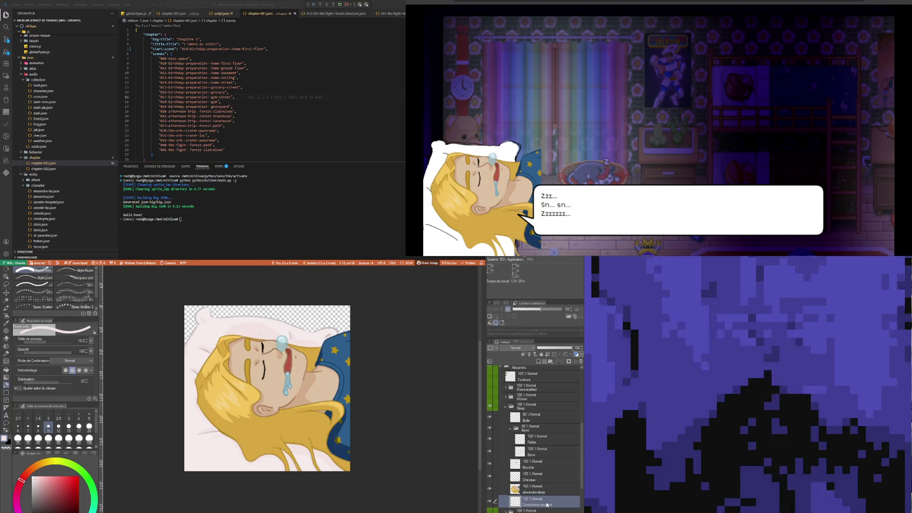
# - Add a new layer above Bulle in the Sleep folder and darken the right edge with a gradient
pyautogui.click(529, 408)
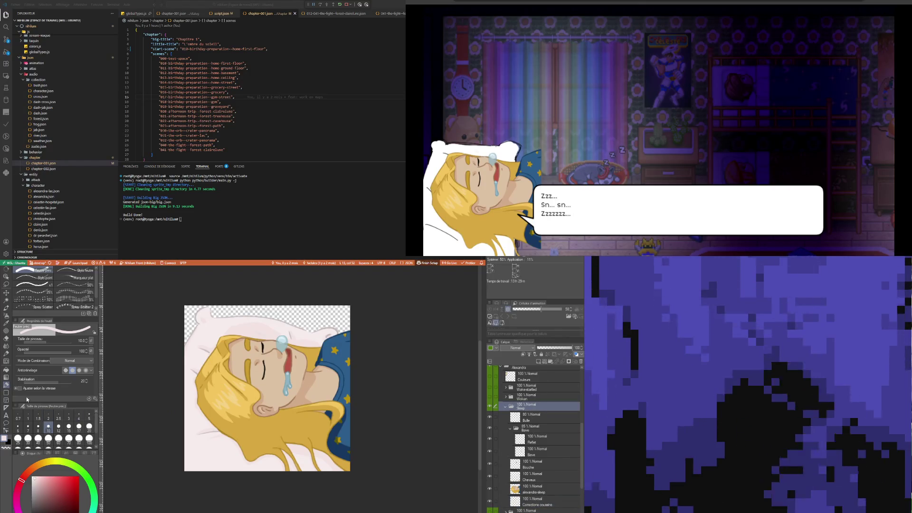
pyautogui.click(6, 377)
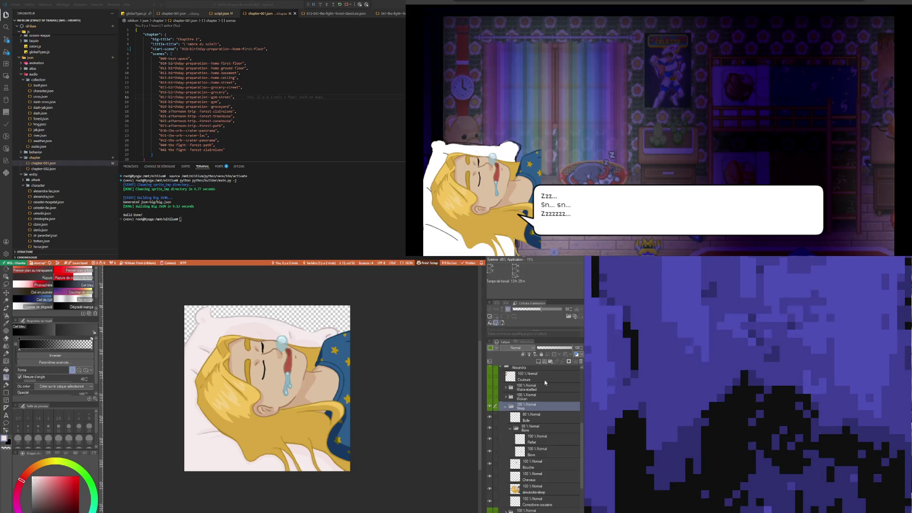
pyautogui.click(534, 416)
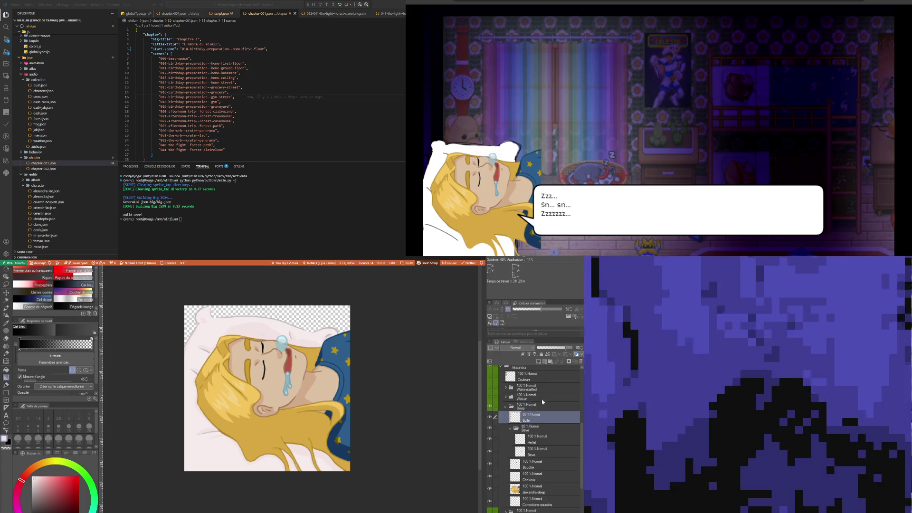
pyautogui.click(538, 363)
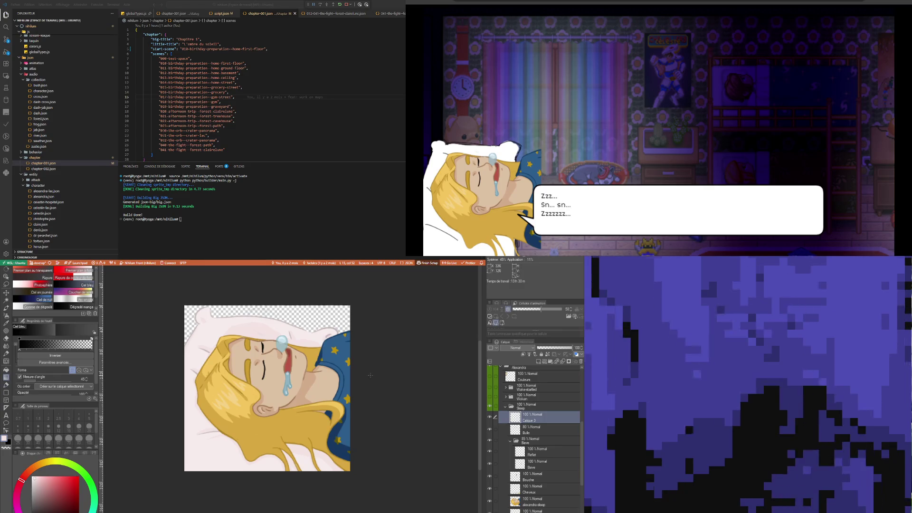
pyautogui.moveTo(348, 389)
pyautogui.mouseDown()
pyautogui.moveTo(357, 394)
pyautogui.moveTo(348, 389)
pyautogui.mouseUp()
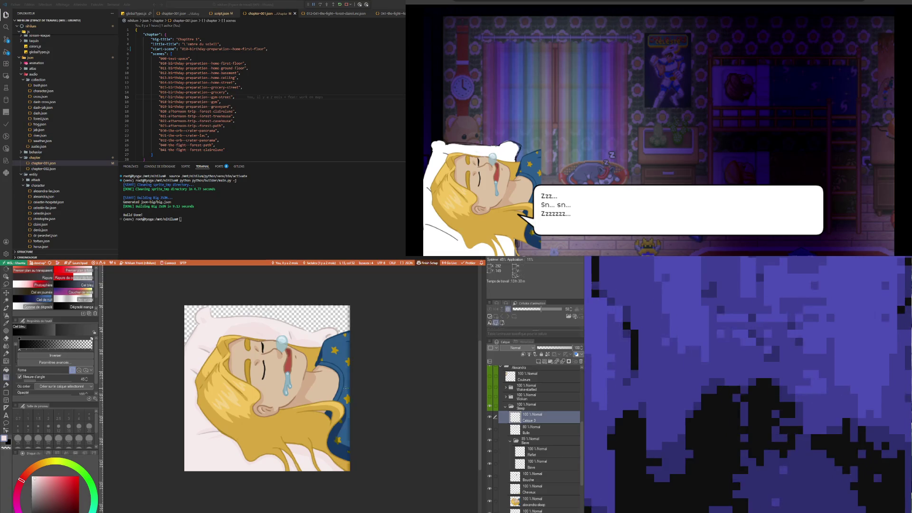
pyautogui.scroll(1, 349, 388)
pyautogui.scroll(1, 350, 385)
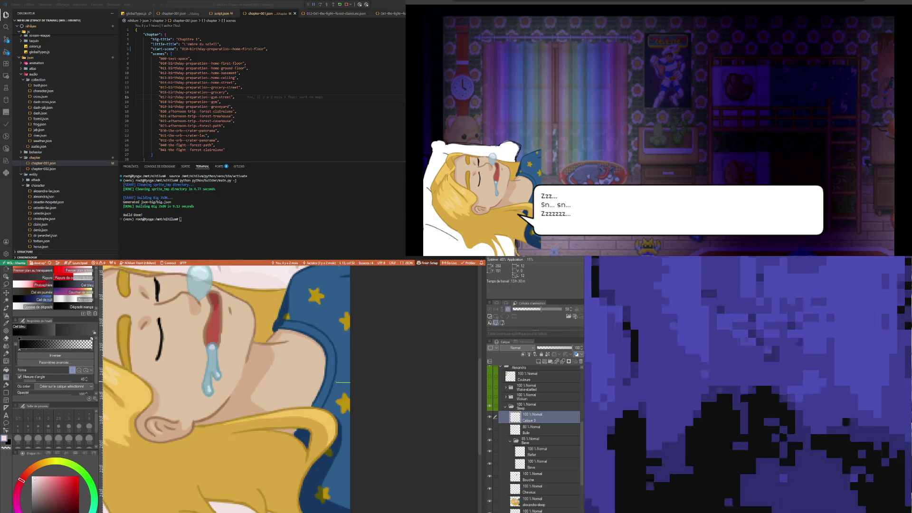
pyautogui.scroll(-2, 336, 381)
pyautogui.scroll(-2, 336, 382)
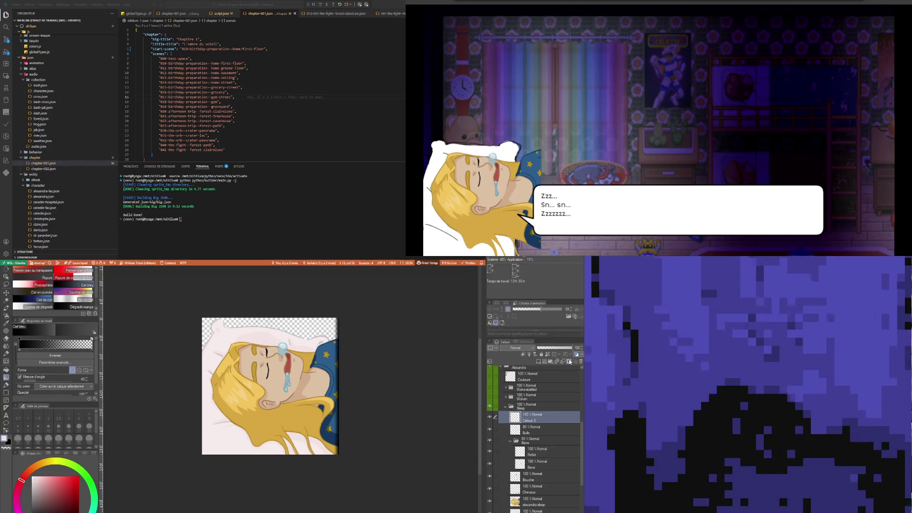
# - Try a layer mask on Calque 3 (undone), then add one to the Sleep folder
pyautogui.click(569, 361)
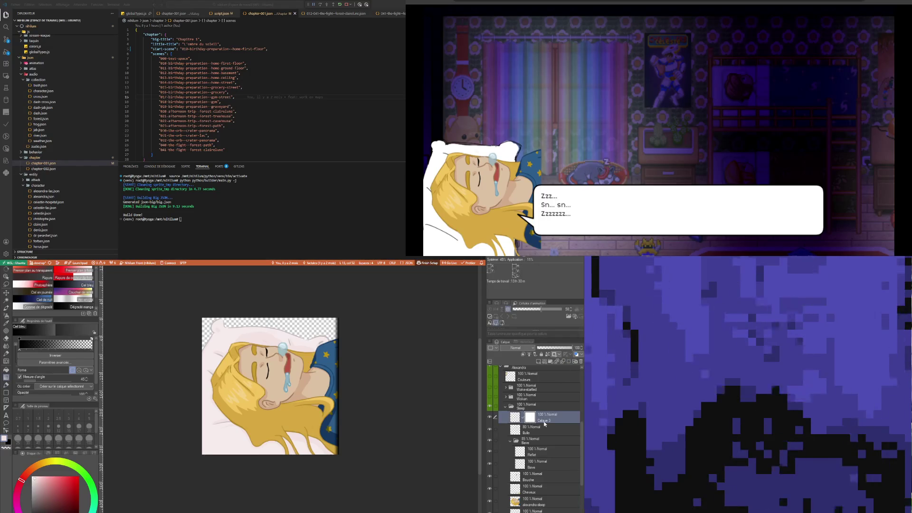
pyautogui.hotkey('ctrl', 'z')
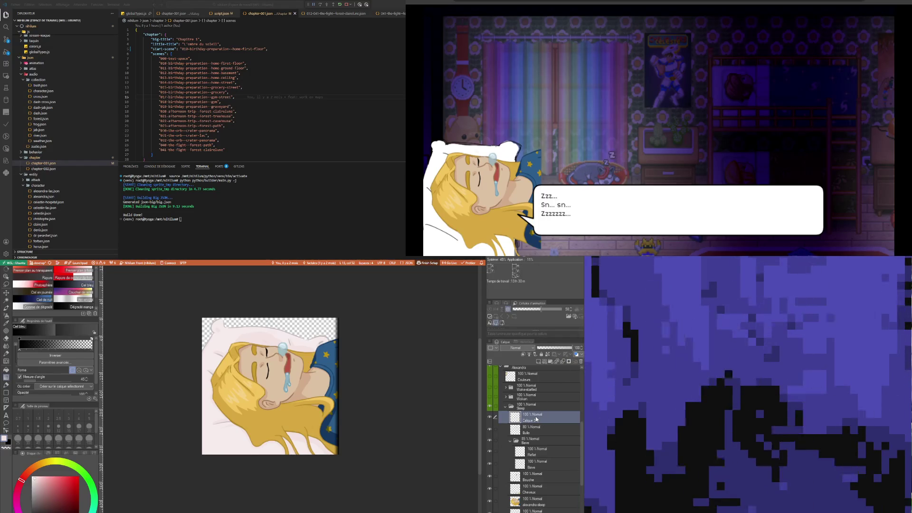
pyautogui.click(527, 406)
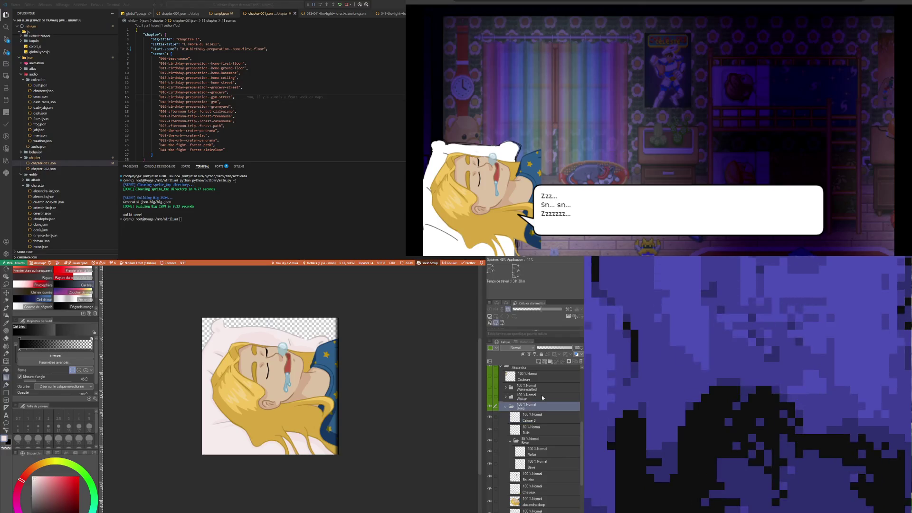
pyautogui.click(568, 362)
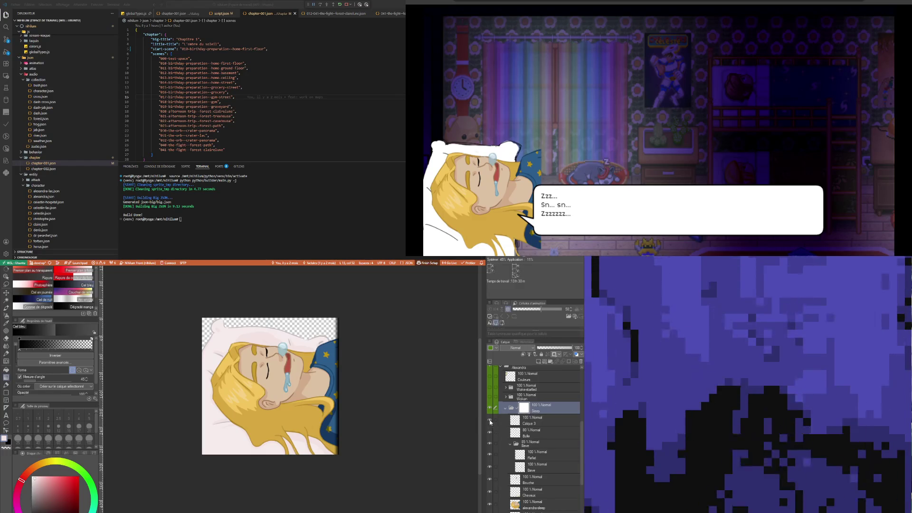
pyautogui.scroll(1, 341, 381)
pyautogui.scroll(2, 341, 382)
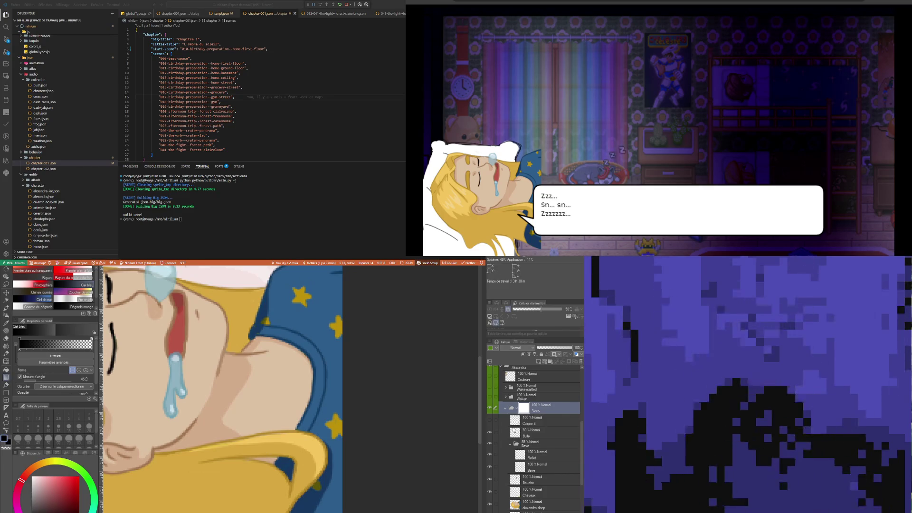
# - Move Calque 3 out of the Sleep folder to sit just above it
pyautogui.click(492, 422)
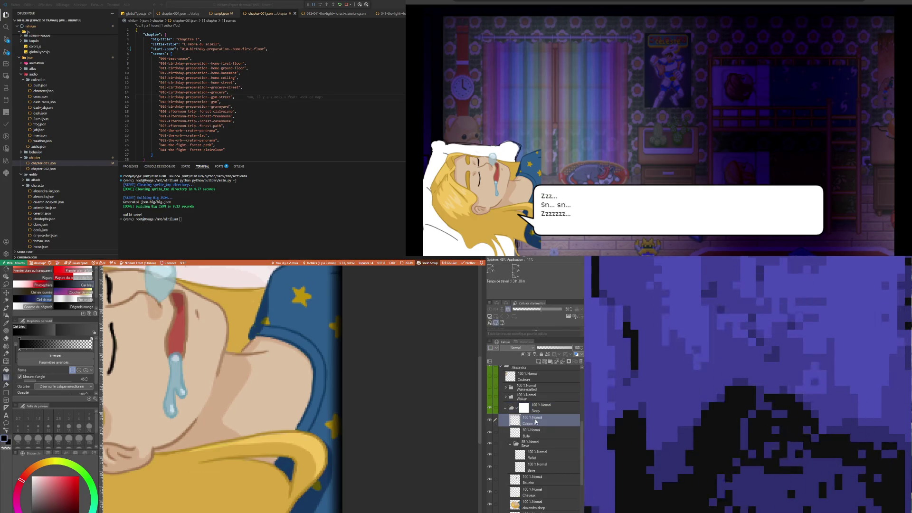
pyautogui.moveTo(535, 422); pyautogui.dragTo(534, 405)
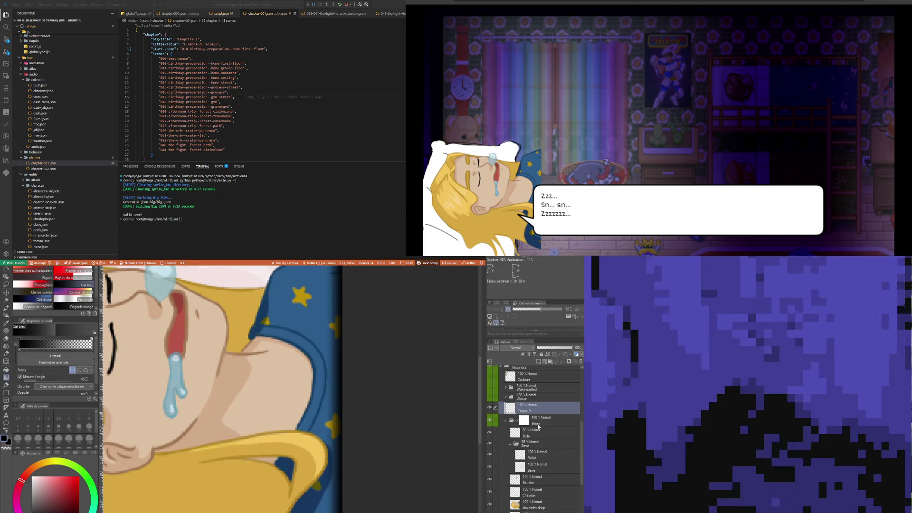
pyautogui.click(533, 422)
pyautogui.click(512, 409)
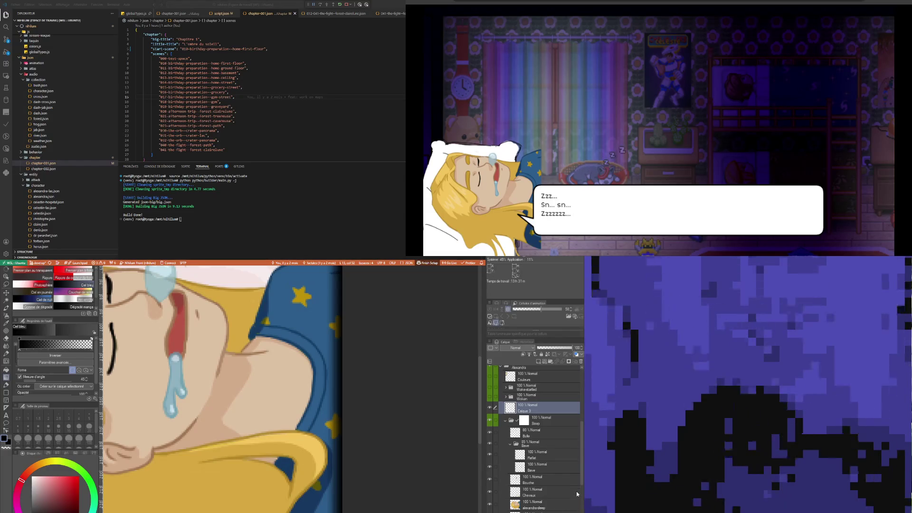
pyautogui.click(524, 421)
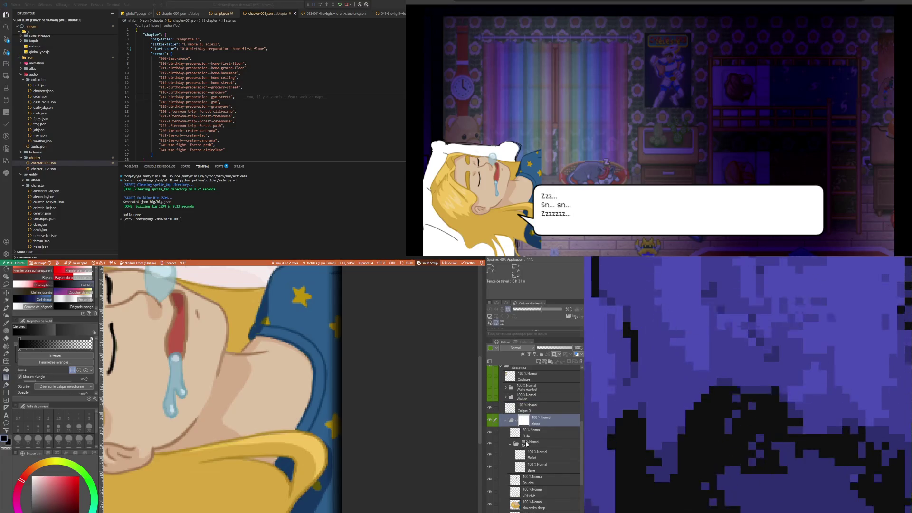
pyautogui.click(524, 407)
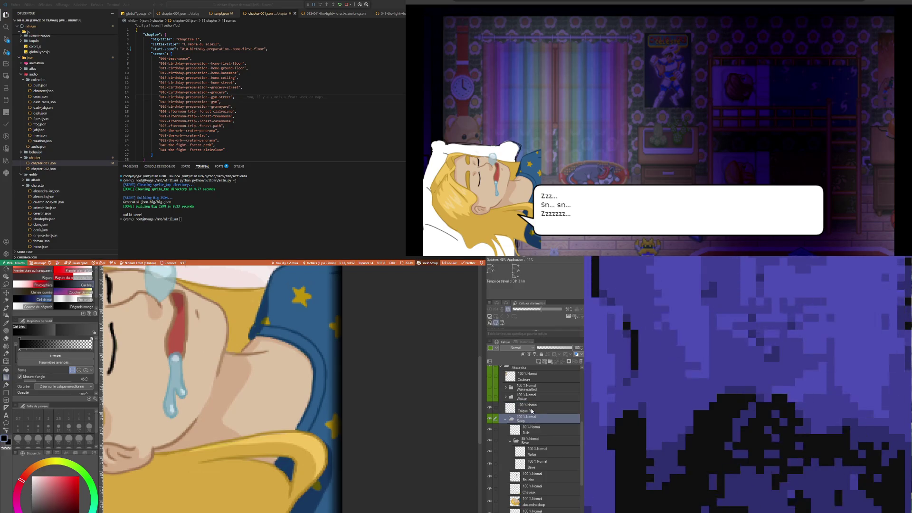
pyautogui.click(7, 284)
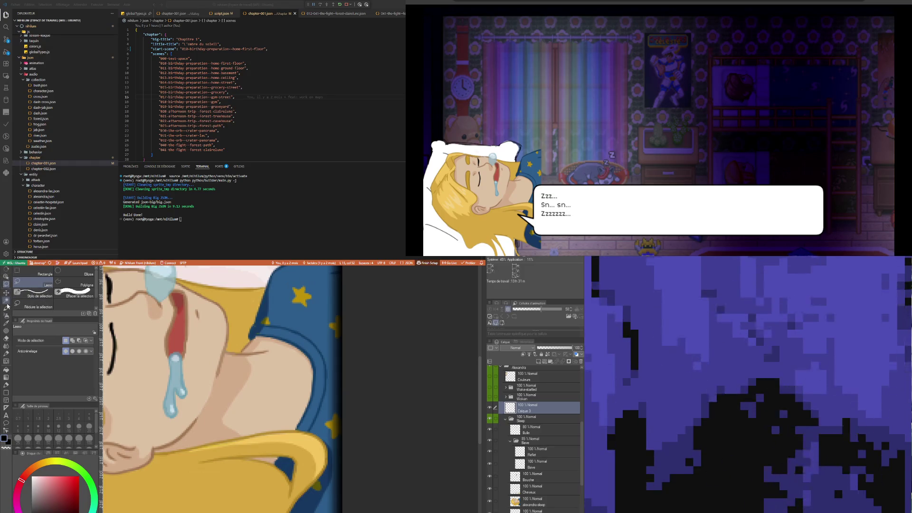
# - Select a canvas area by colour and try masking the Sleep folder, undoing both masks
pyautogui.click(6, 300)
pyautogui.scroll(-3, 152, 475)
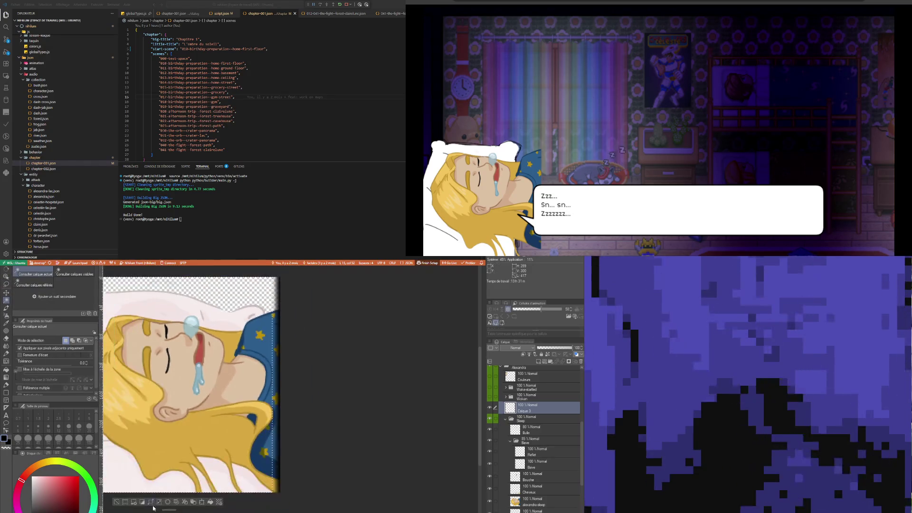
pyautogui.click(143, 502)
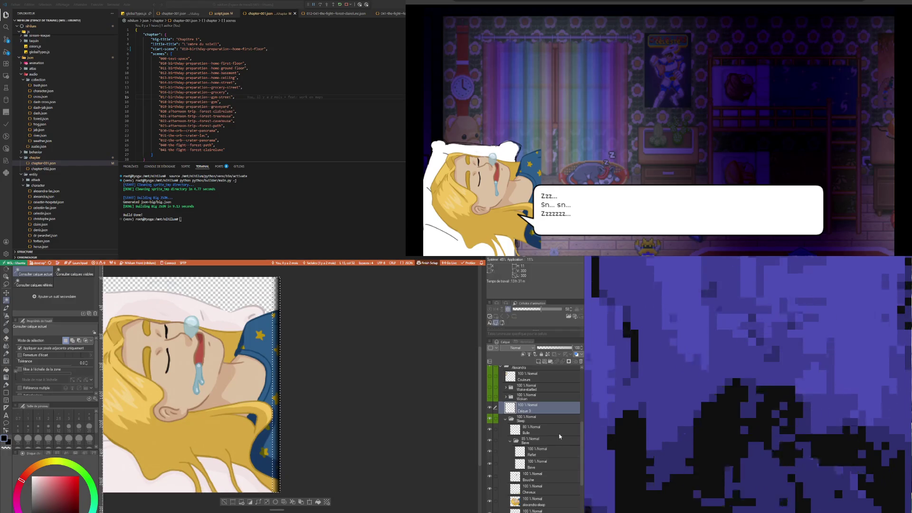
pyautogui.click(535, 420)
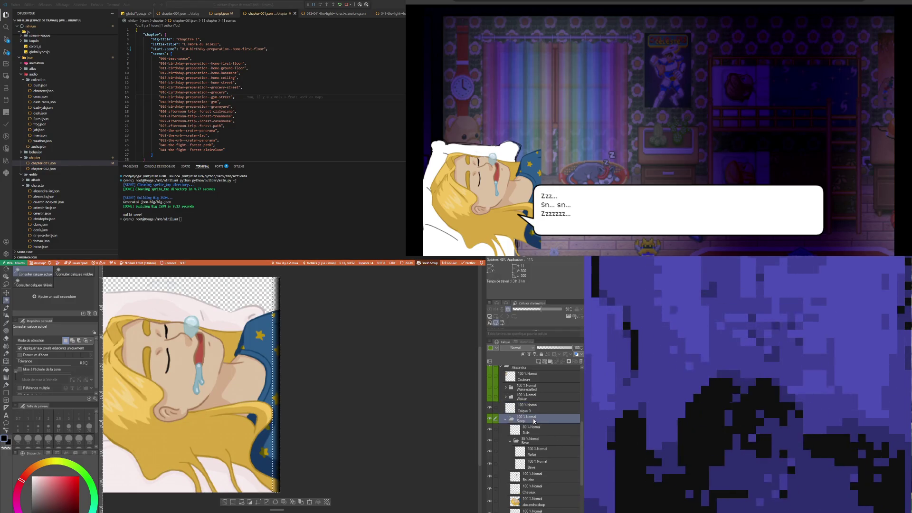
pyautogui.click(570, 362)
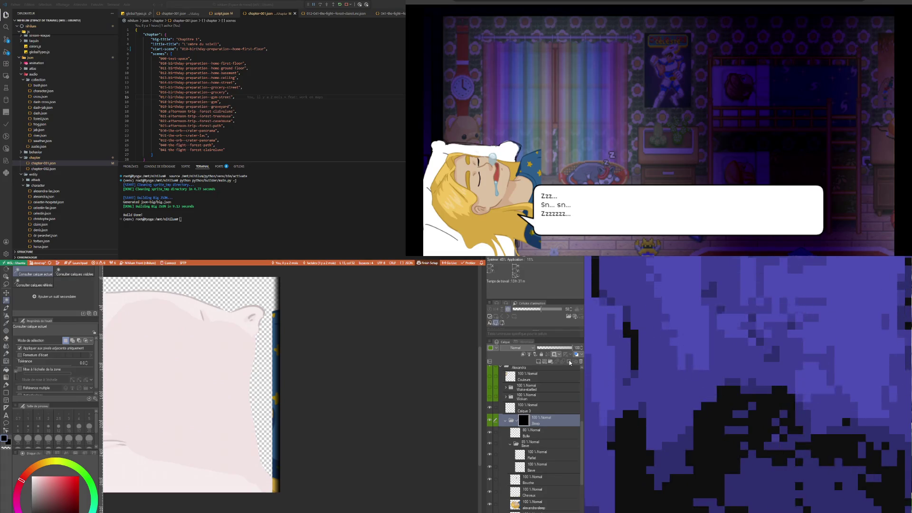
pyautogui.hotkey('ctrl', 'z')
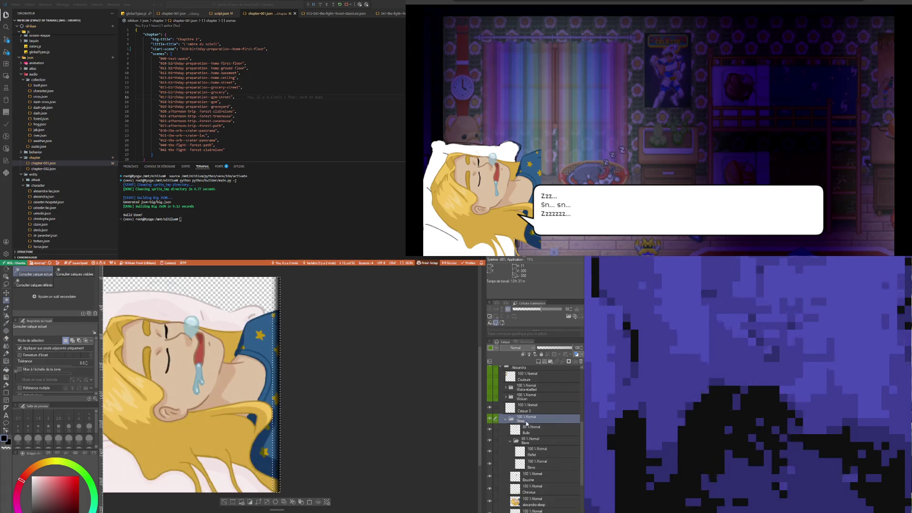
pyautogui.click(250, 502)
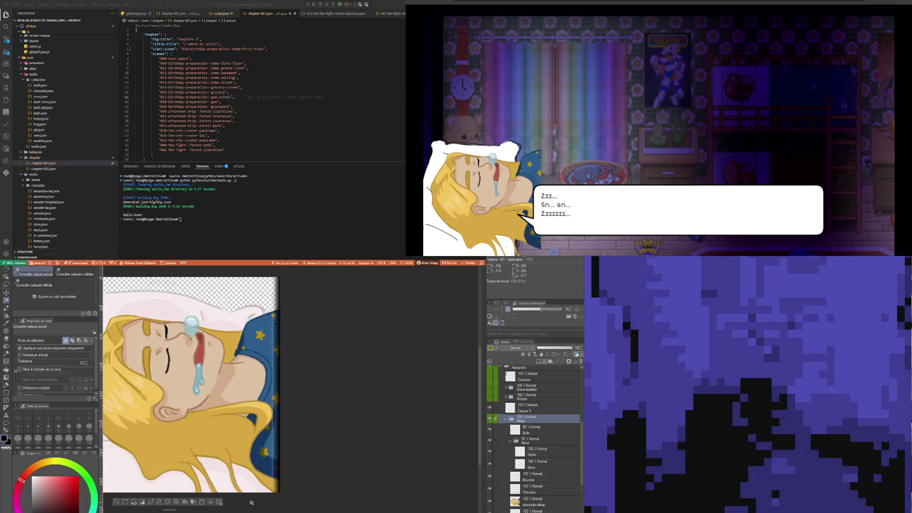
pyautogui.click(571, 361)
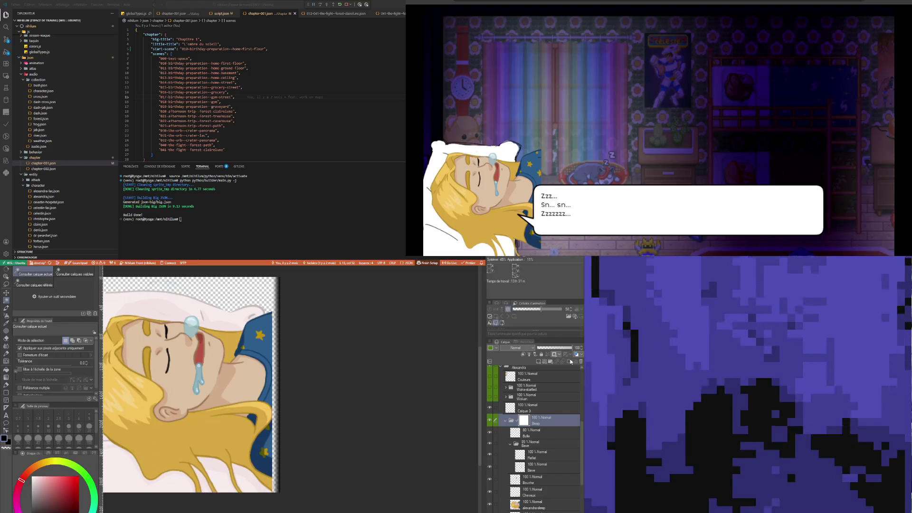
pyautogui.hotkey('ctrl', 'z')
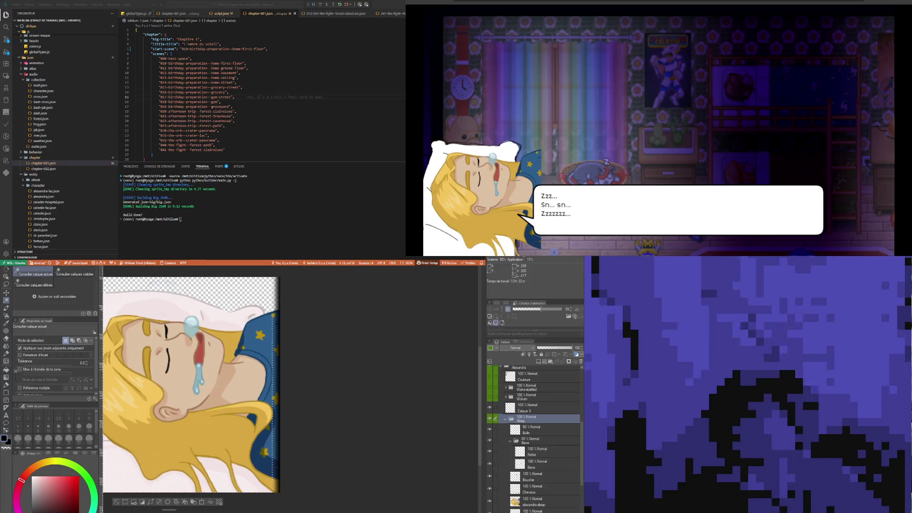
# - Make white the current colour and add a new empty layer between Calque 3 and Sleep
pyautogui.click(533, 409)
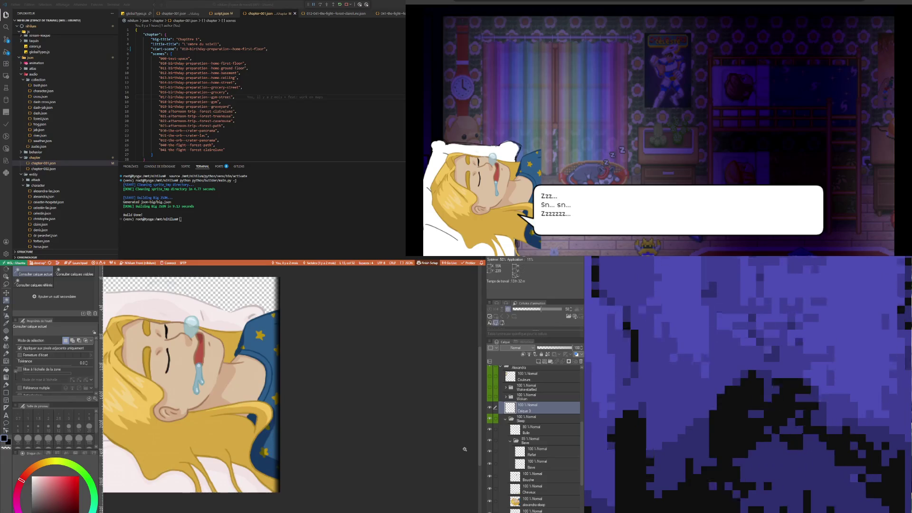
pyautogui.press('x')
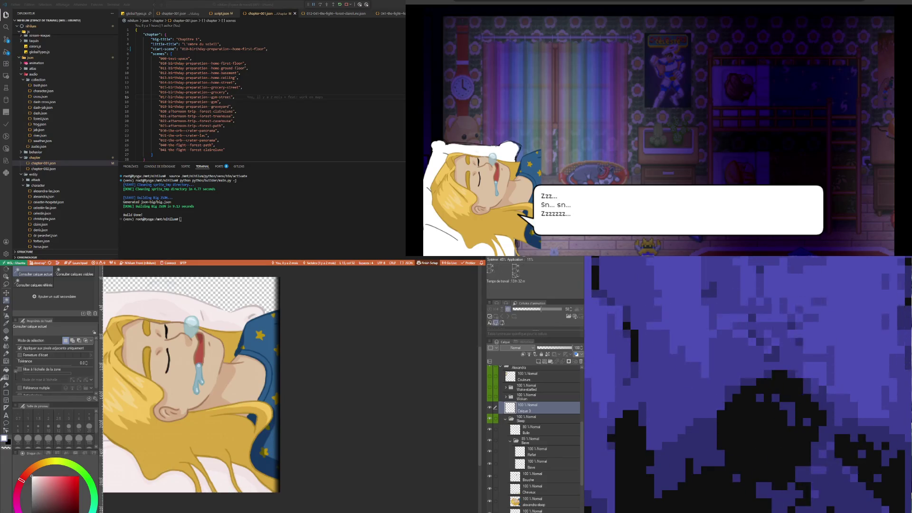
pyautogui.click(539, 361)
pyautogui.moveTo(541, 407); pyautogui.dragTo(542, 423)
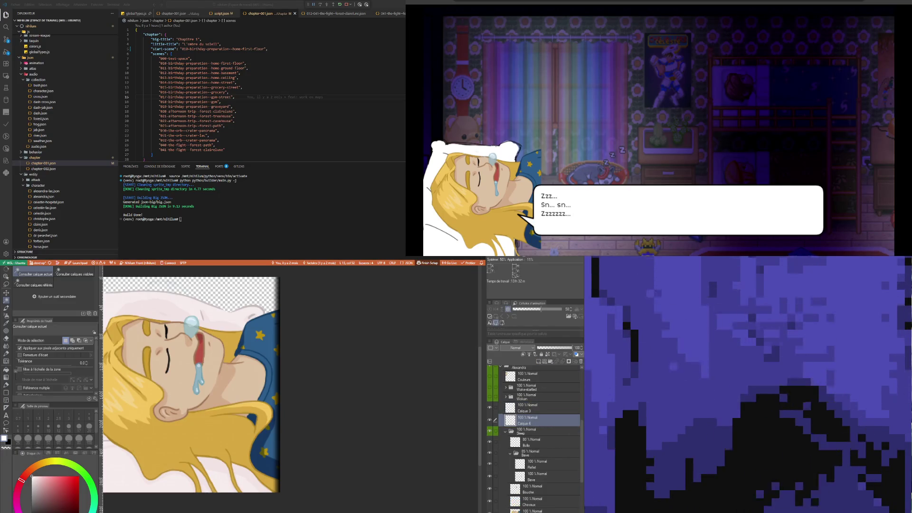
pyautogui.click(6, 370)
# - Fill the new layer solid white, delete Calque 3, and select the whole canvas
pyautogui.click(196, 342)
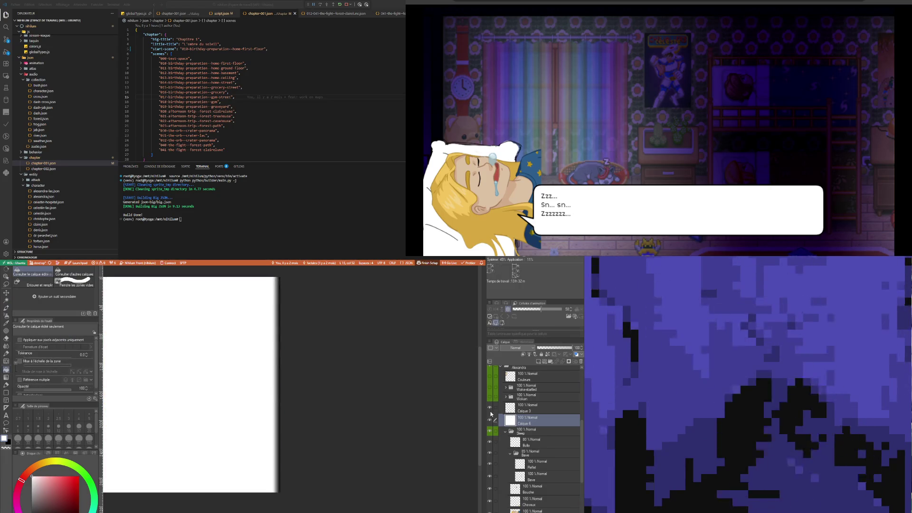
pyautogui.click(527, 408)
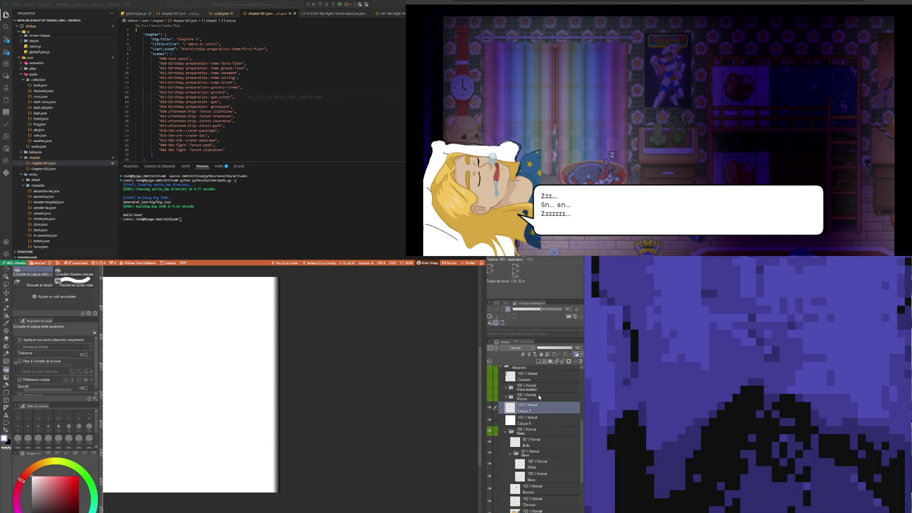
pyautogui.hotkey('ctrl', 'e')
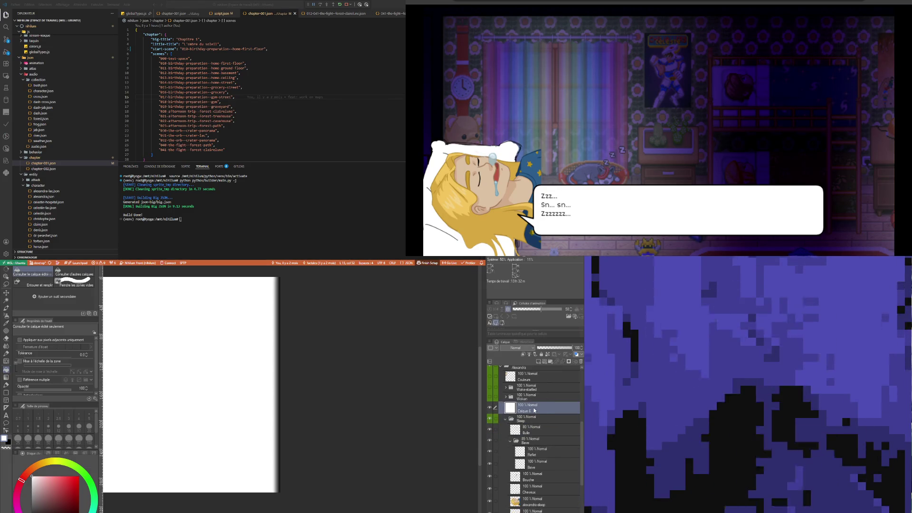
pyautogui.scroll(-1, 290, 404)
pyautogui.scroll(-1, 285, 408)
pyautogui.scroll(1, 272, 426)
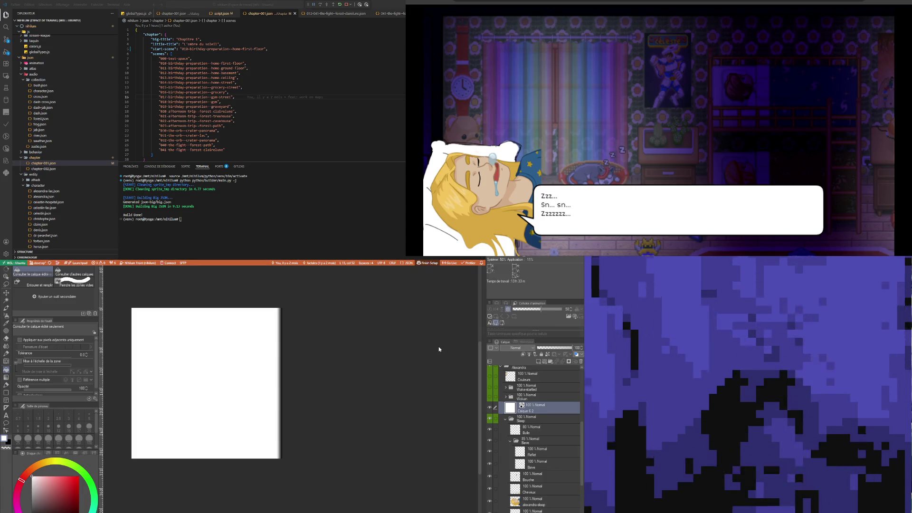
pyautogui.hotkey('ctrl', 'a')
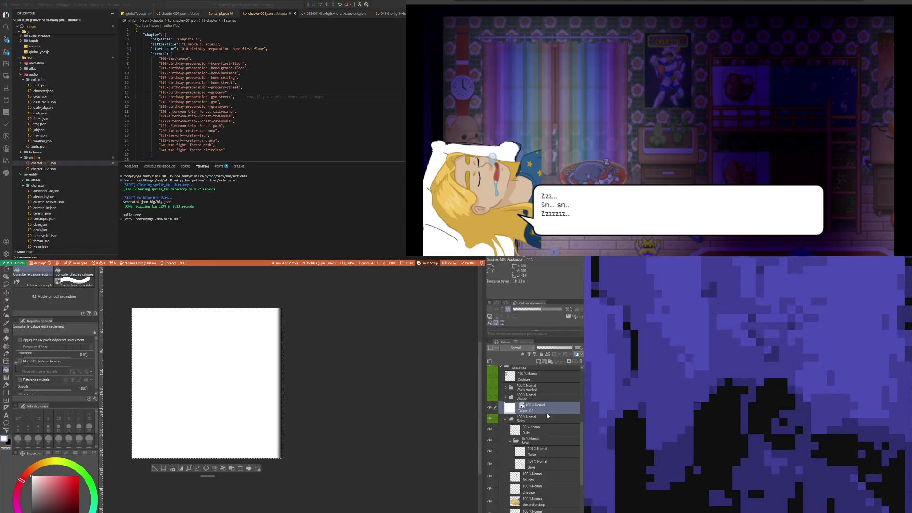
pyautogui.click(531, 421)
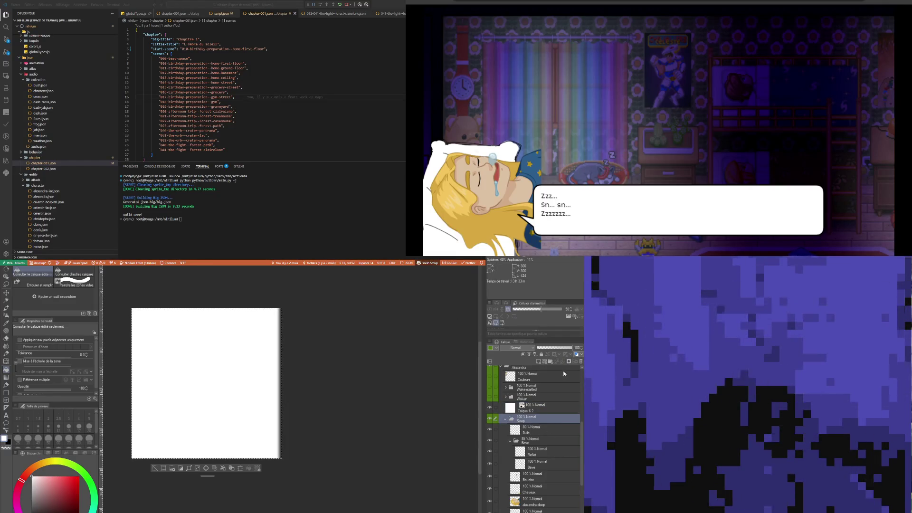
# - Add a layer mask to the Sleep folder
pyautogui.click(570, 362)
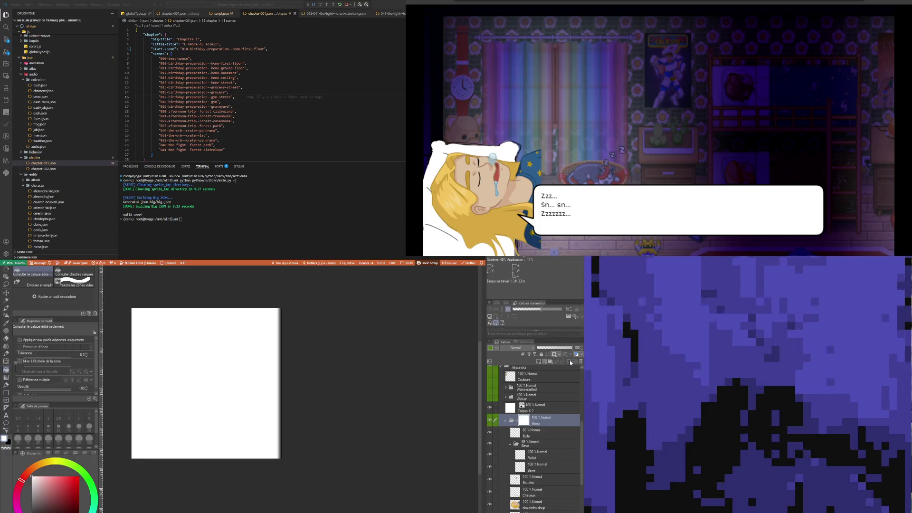
pyautogui.click(513, 412)
pyautogui.click(515, 420)
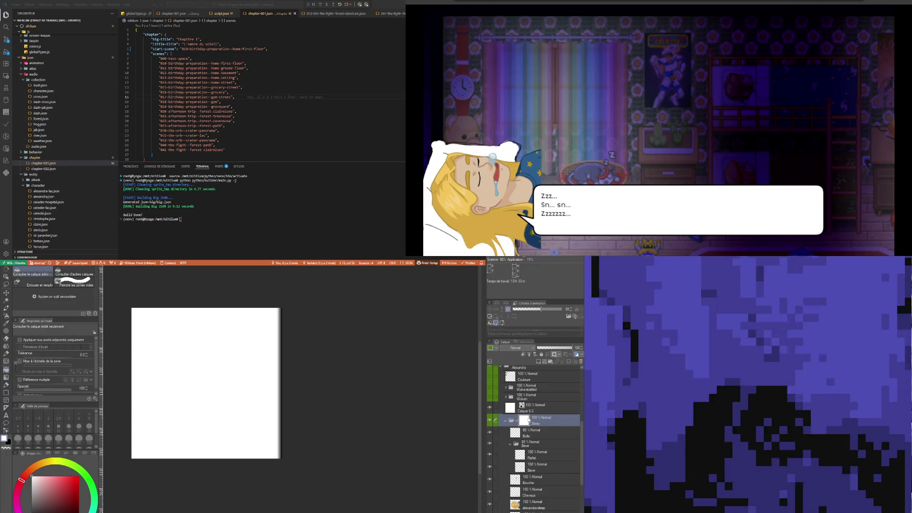
pyautogui.click(525, 409)
pyautogui.click(525, 422)
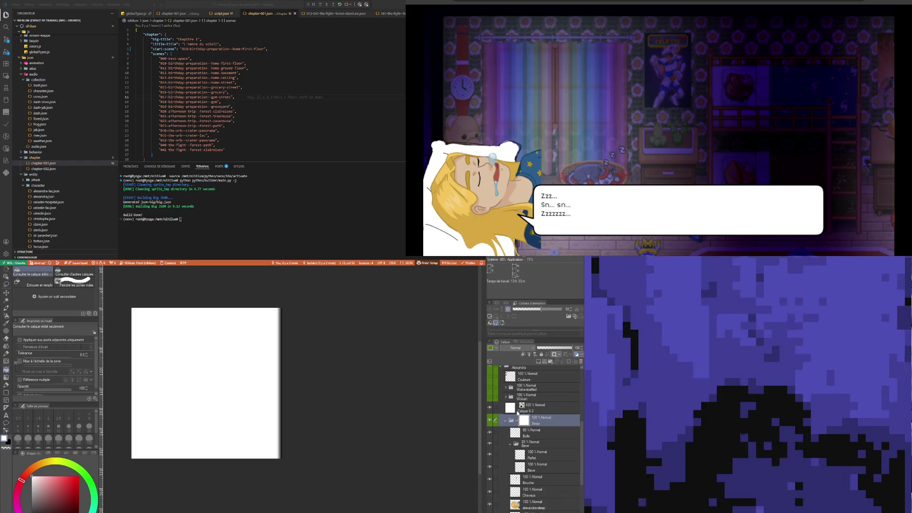
pyautogui.click(510, 409)
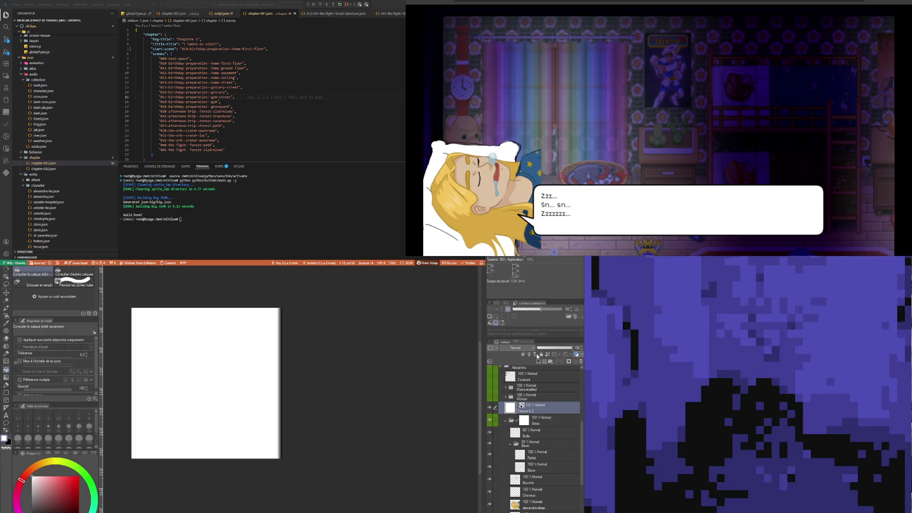
# - Select all, clear the selection, and hide the white Calque 6 2 layer
pyautogui.hotkey('ctrl', 'a')
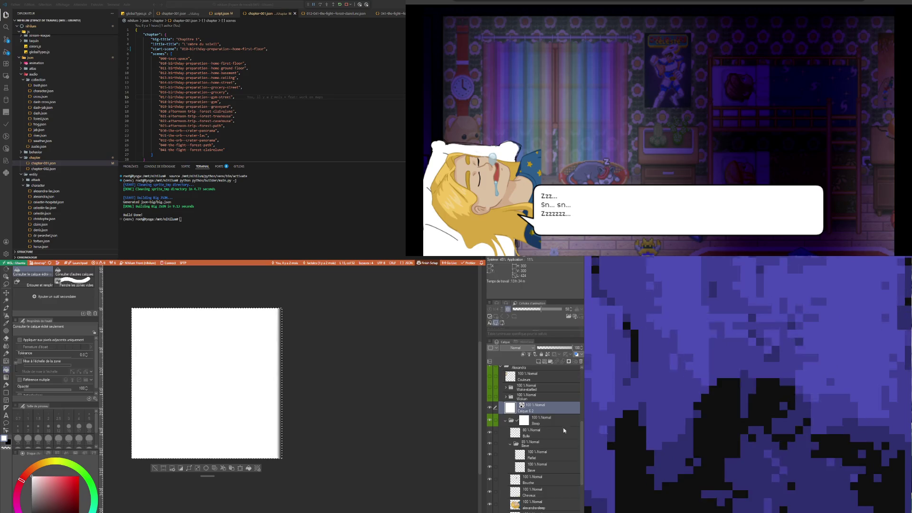
pyautogui.click(528, 421)
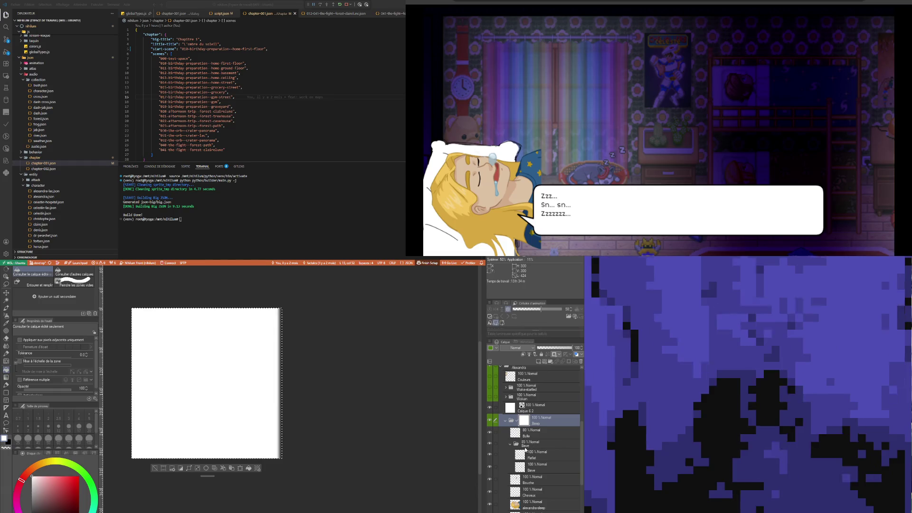
pyautogui.click(163, 469)
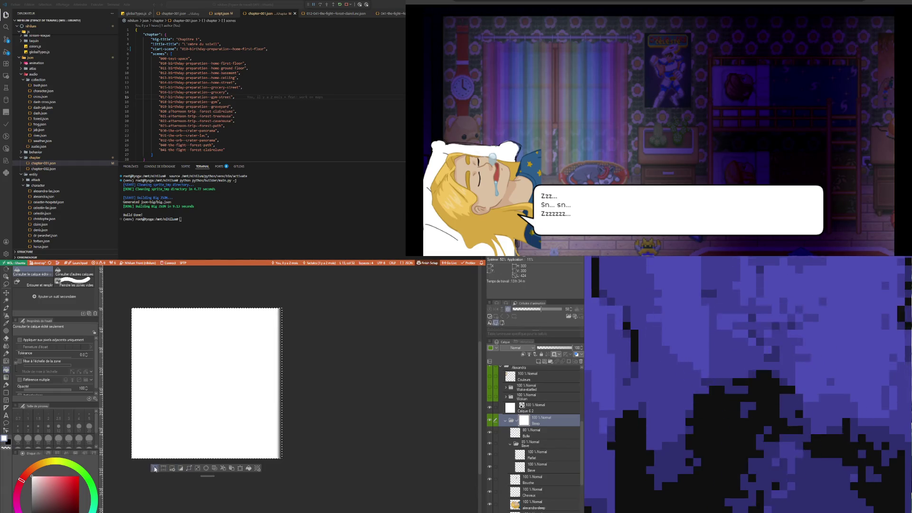
pyautogui.click(507, 409)
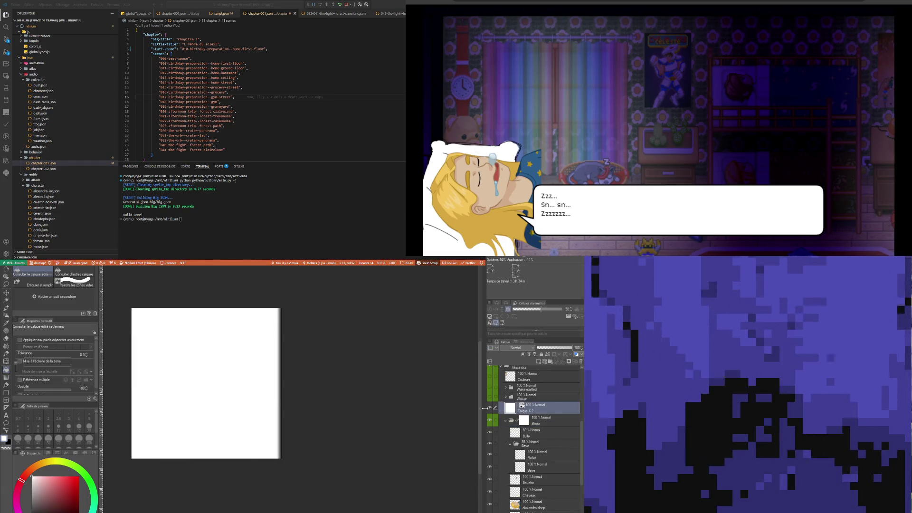
pyautogui.click(489, 410)
pyautogui.click(527, 421)
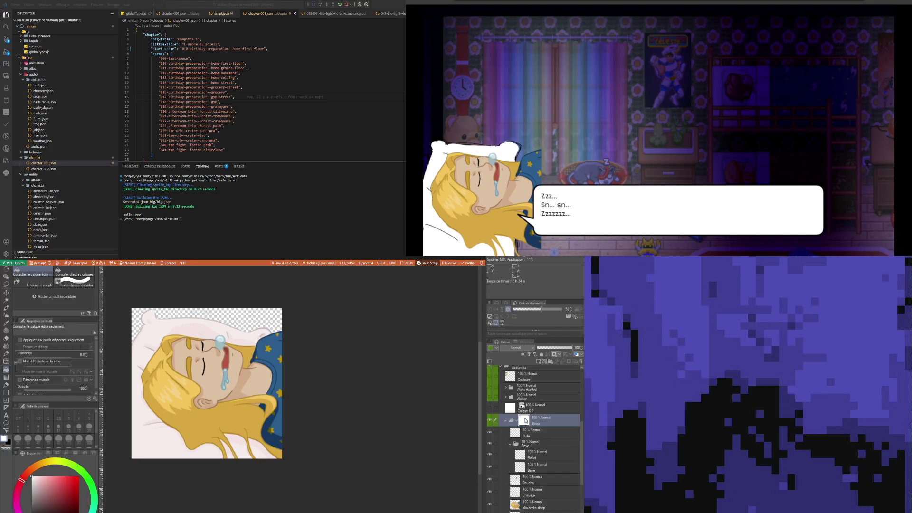
pyautogui.hotkey('ctrl', 'v')
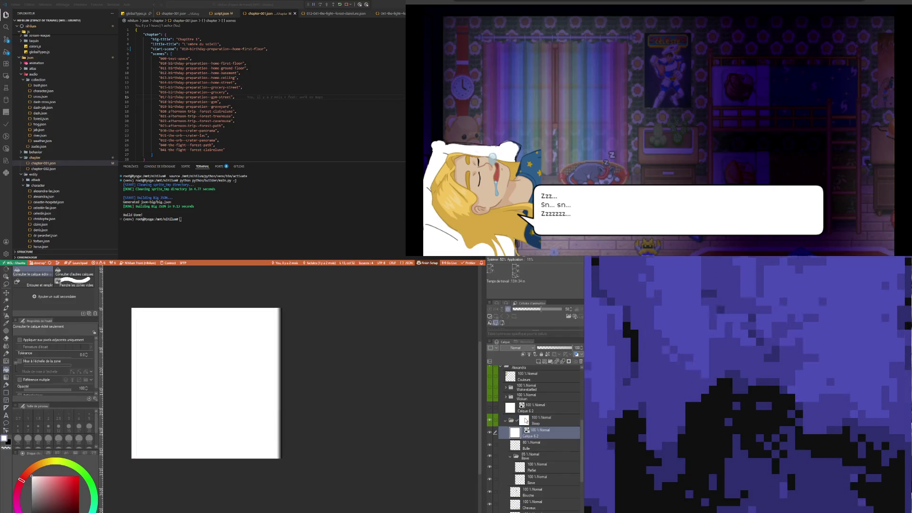
pyautogui.hotkey('ctrl', 'z')
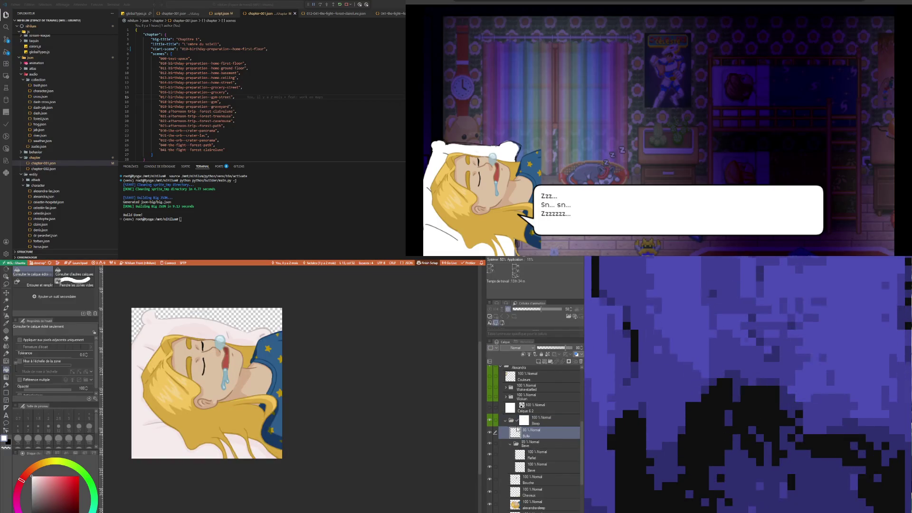
pyautogui.click(524, 422)
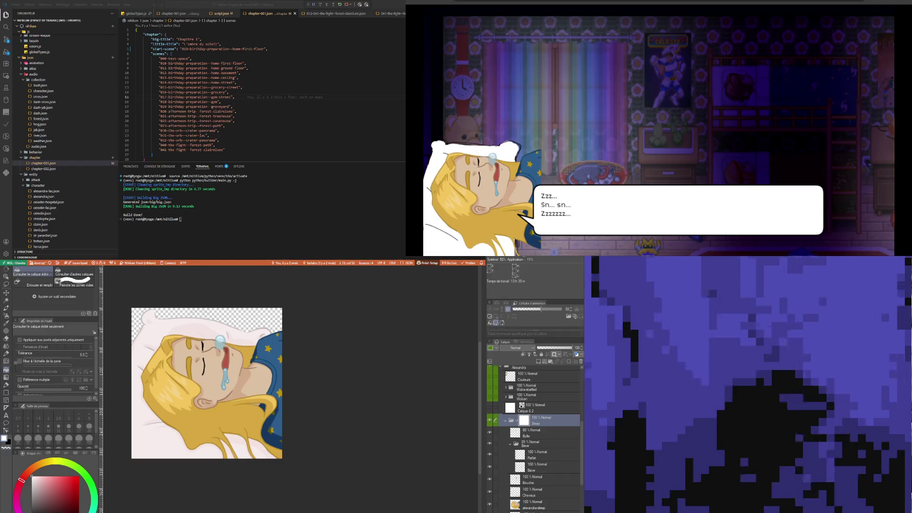
pyautogui.scroll(-1, 266, 428)
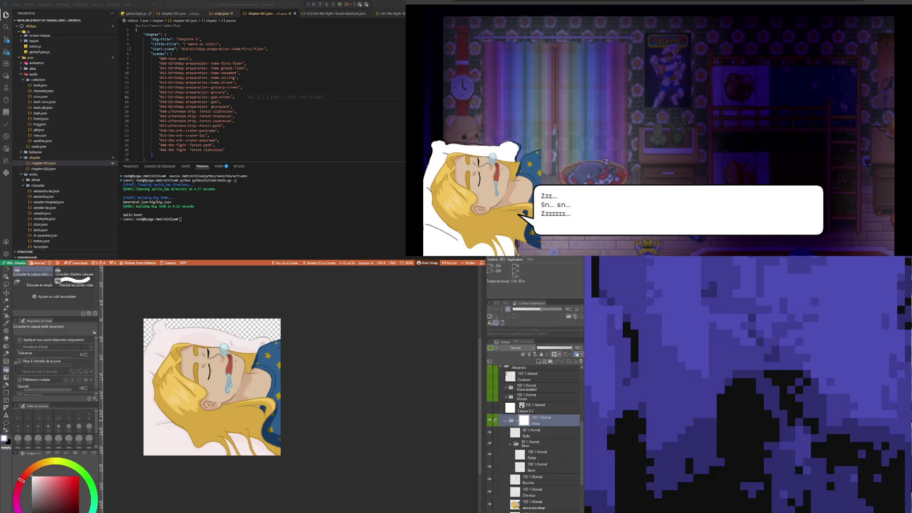
# - Select the white Calque 6 2 2 layer, select all, and make the layer visible
pyautogui.click(538, 411)
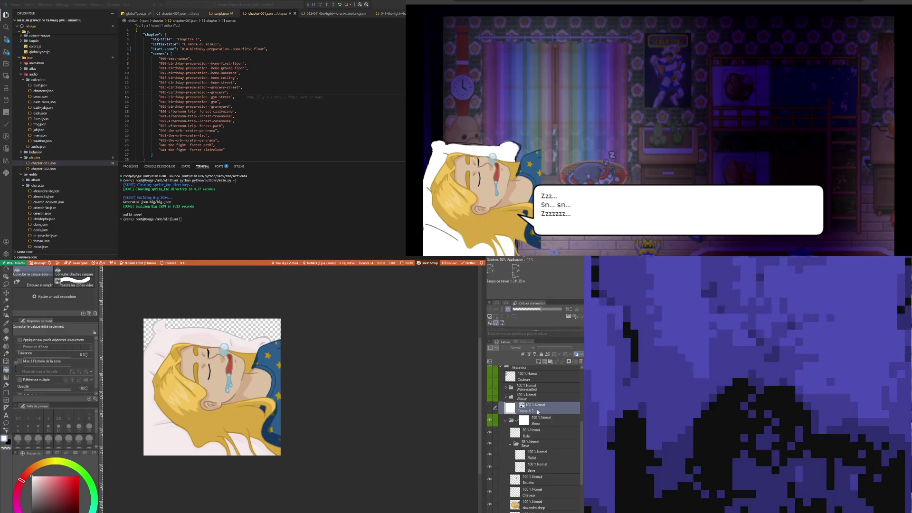
pyautogui.scroll(1, 537, 411)
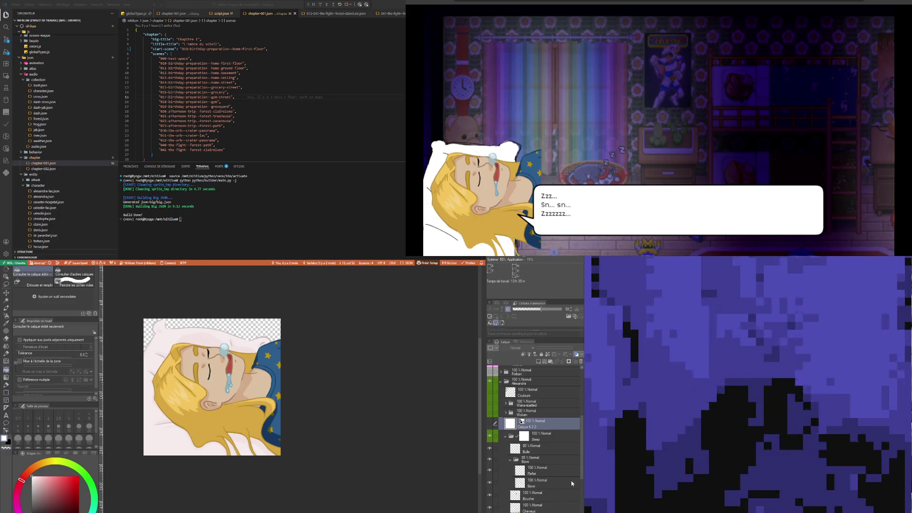
pyautogui.click(513, 428)
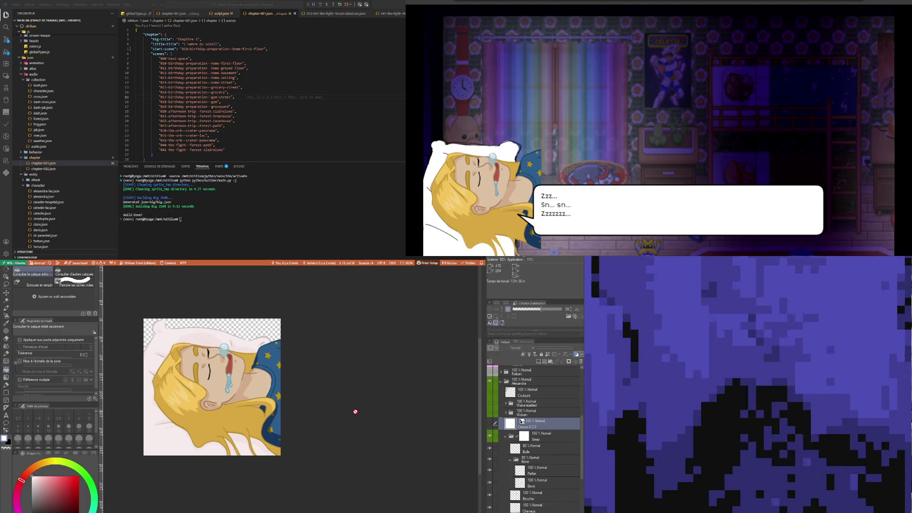
pyautogui.click(489, 424)
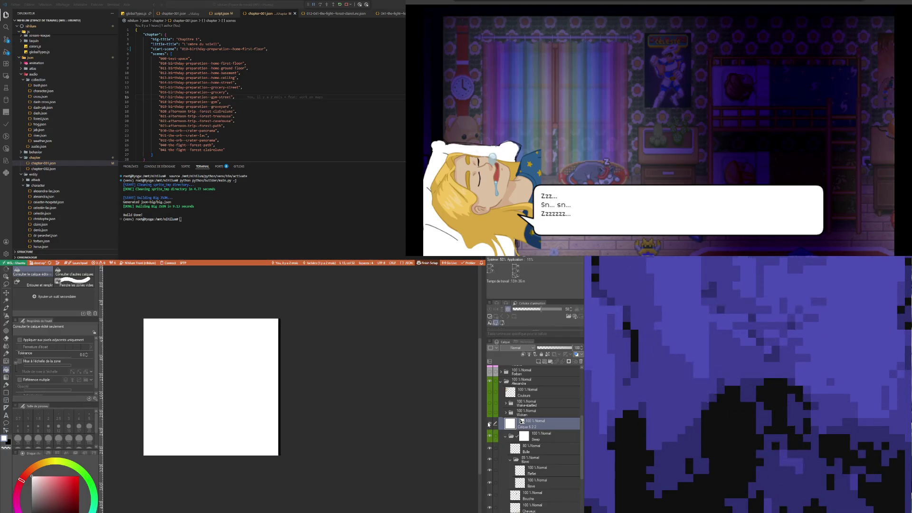
pyautogui.click(490, 425)
pyautogui.click(527, 428)
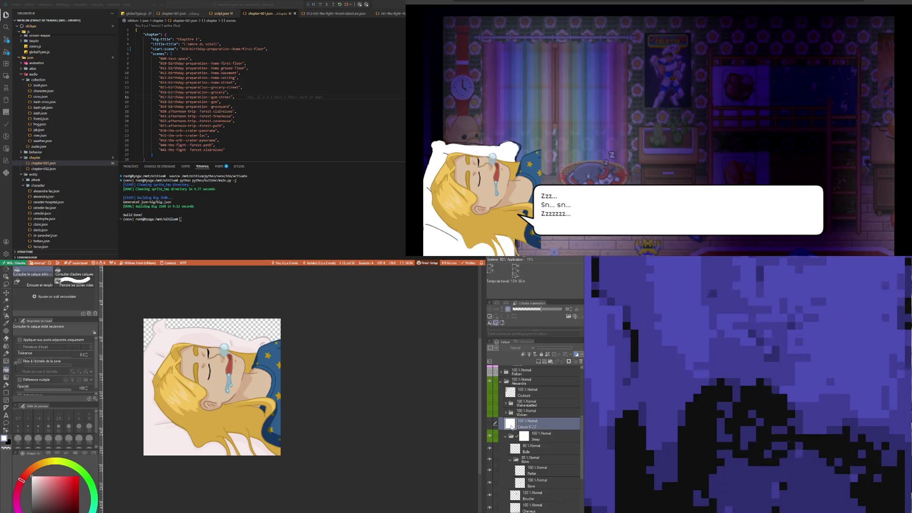
pyautogui.hotkey('ctrl', 'a')
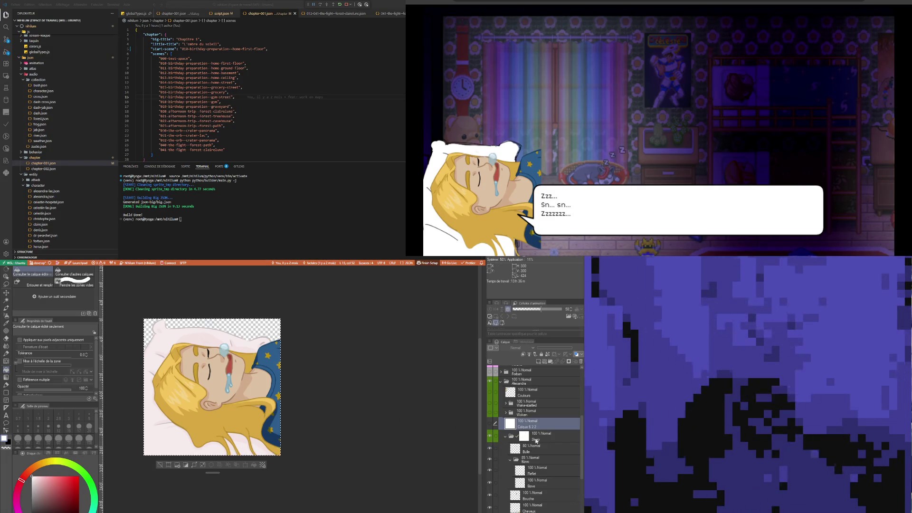
pyautogui.click(490, 424)
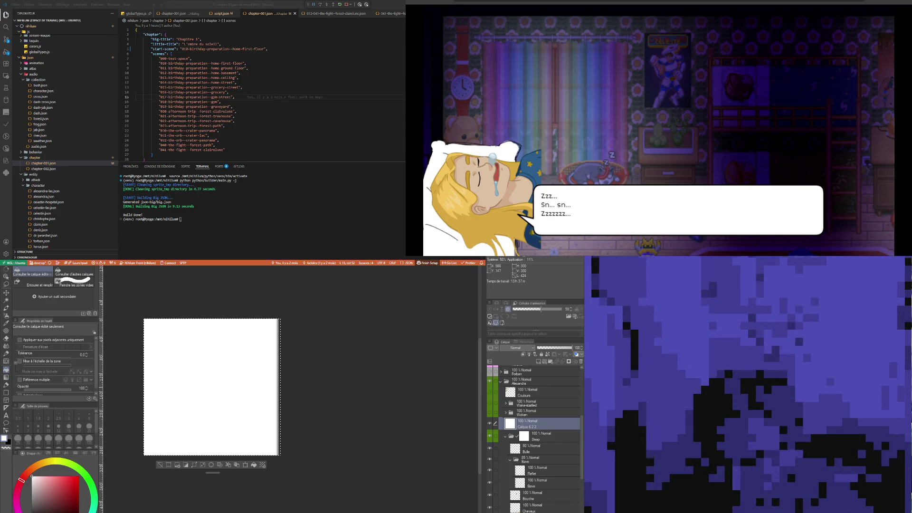
# - Hide Calque 6 2 2, select the Sleep folder, pick the Gradient tool and deselect
pyautogui.click(489, 422)
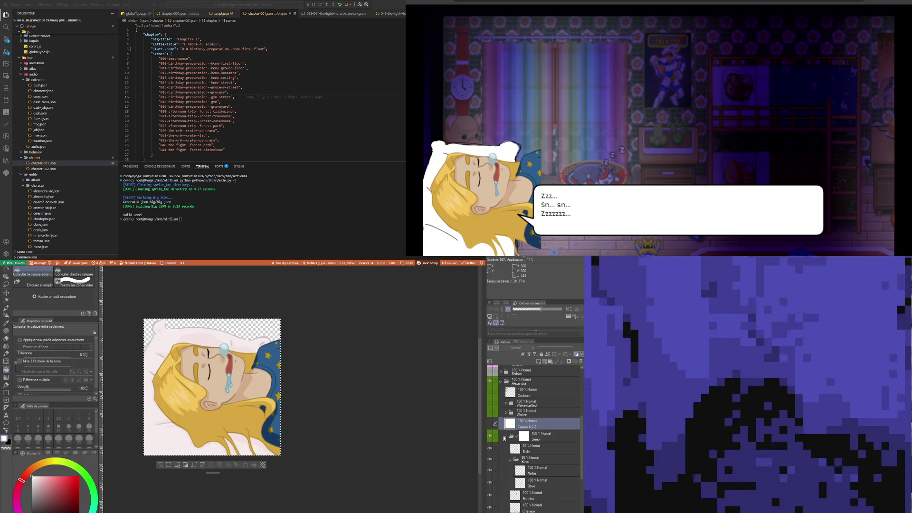
pyautogui.click(523, 438)
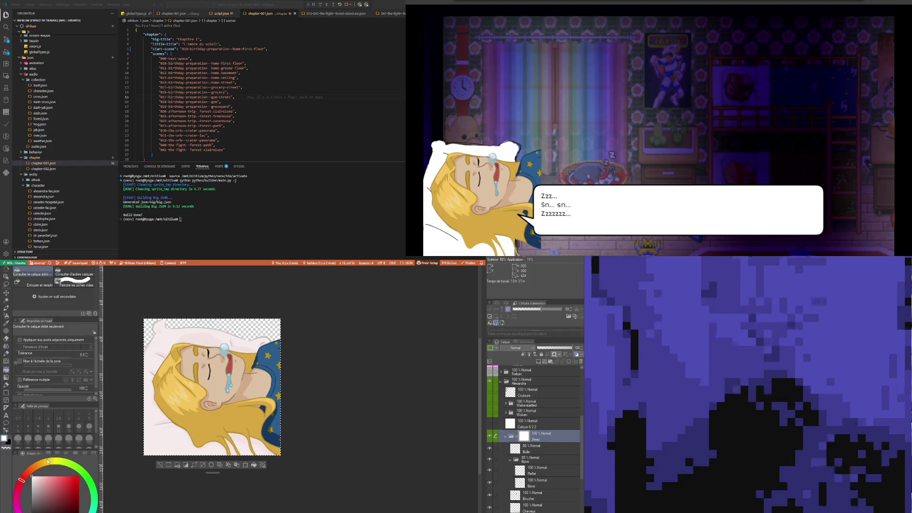
pyautogui.click(6, 379)
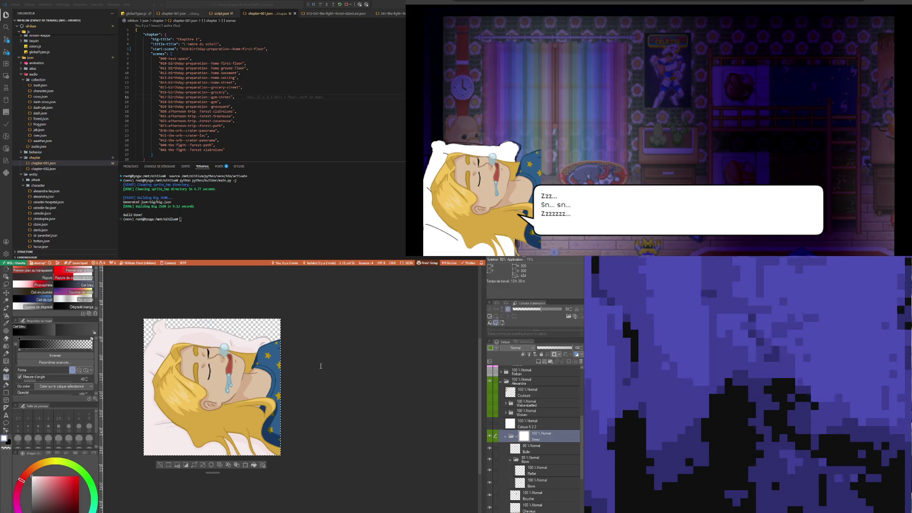
pyautogui.hotkey('ctrl', 'd')
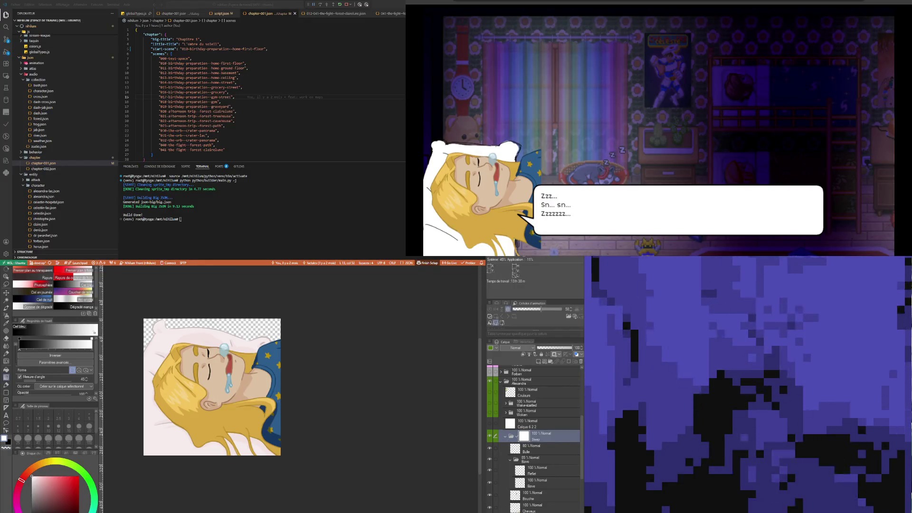
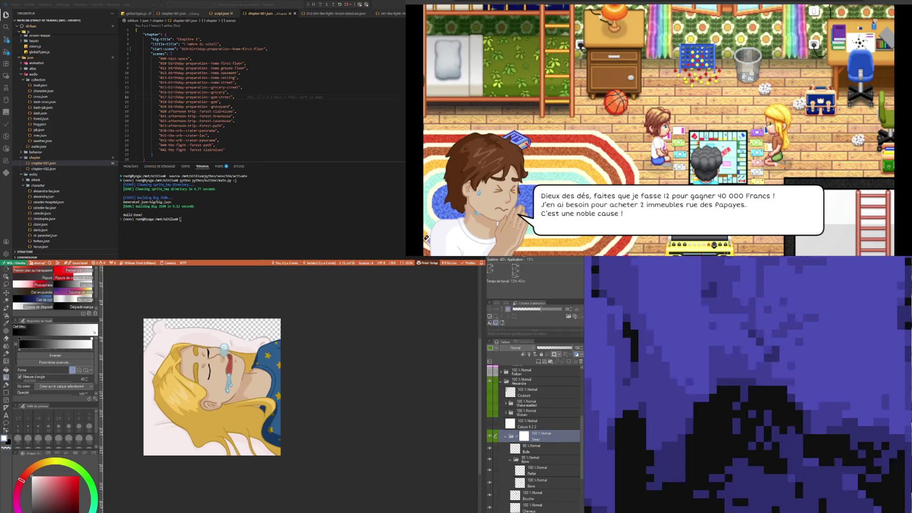
# - Try merging the Sleep folder into a single layer, then undo the merge
pyautogui.hotkey('ctrl', 'e')
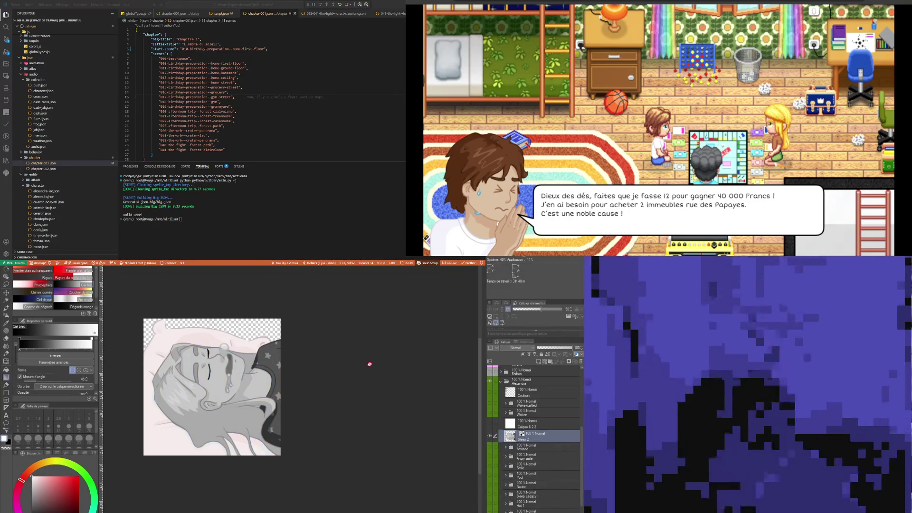
pyautogui.hotkey('ctrl', 'z')
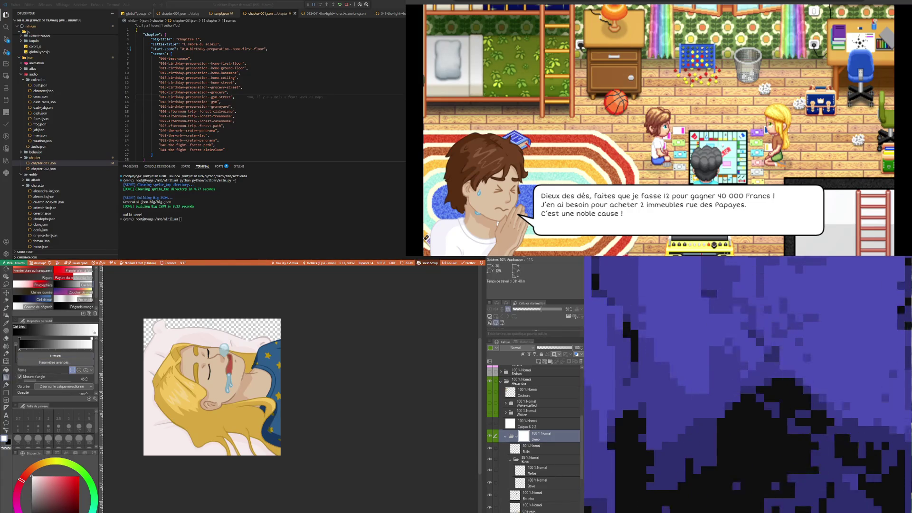
pyautogui.moveTo(282, 360); pyautogui.dragTo(282, 360)
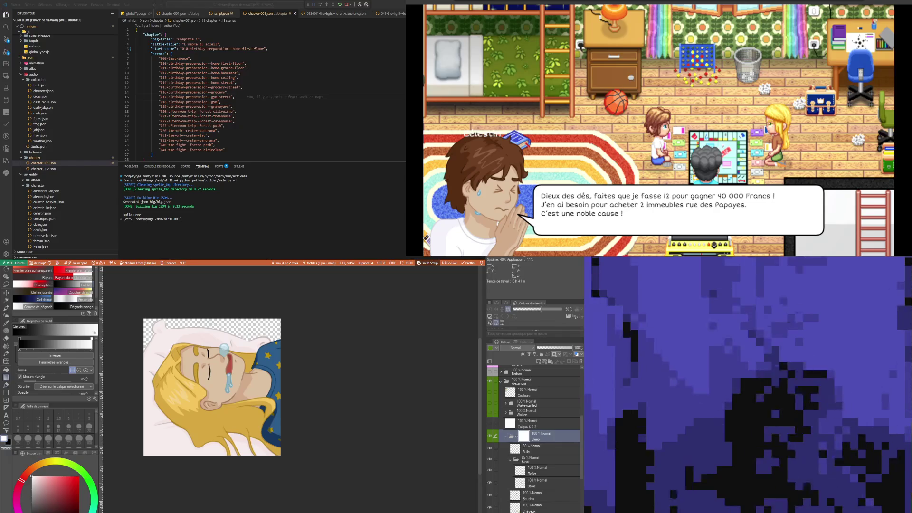
# - Zoom in on the sleeping girl illustration with the mouse wheel
pyautogui.scroll(1, 245, 432)
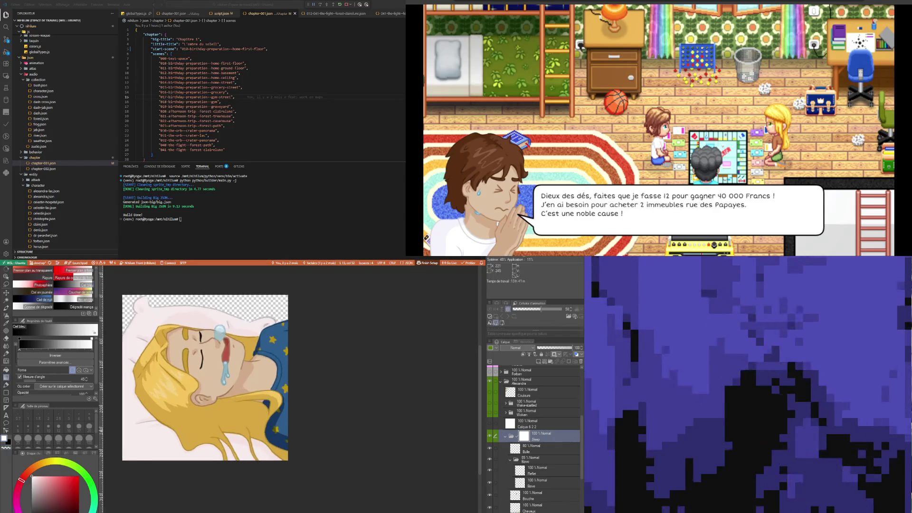
pyautogui.scroll(-1, 246, 431)
pyautogui.scroll(1, 204, 418)
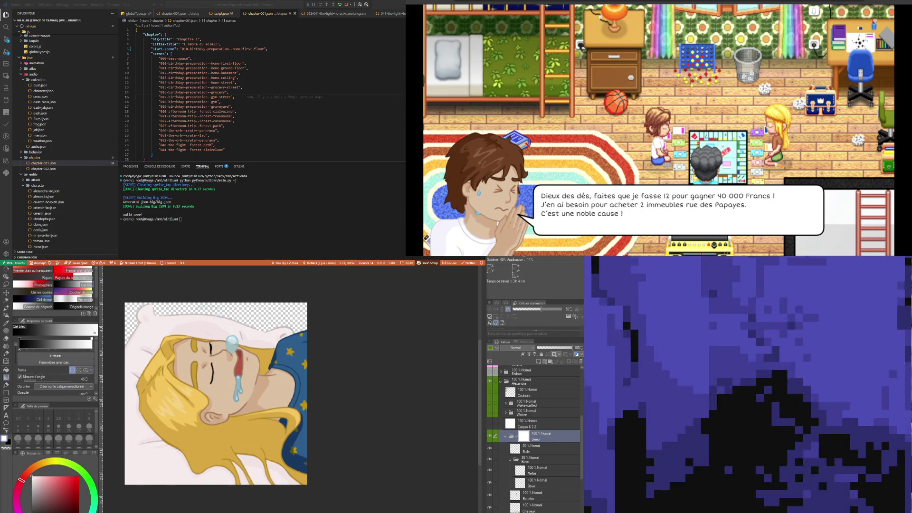
pyautogui.scroll(-1, 96, 376)
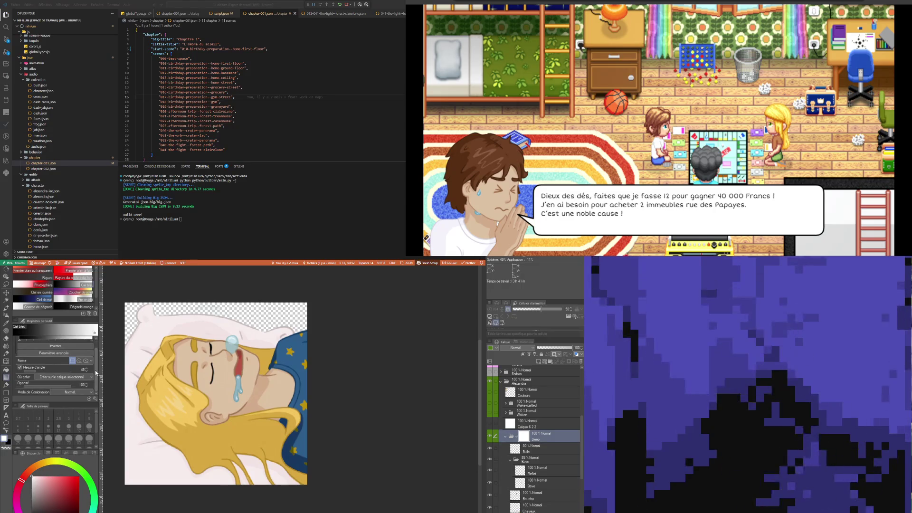
pyautogui.scroll(1, 98, 356)
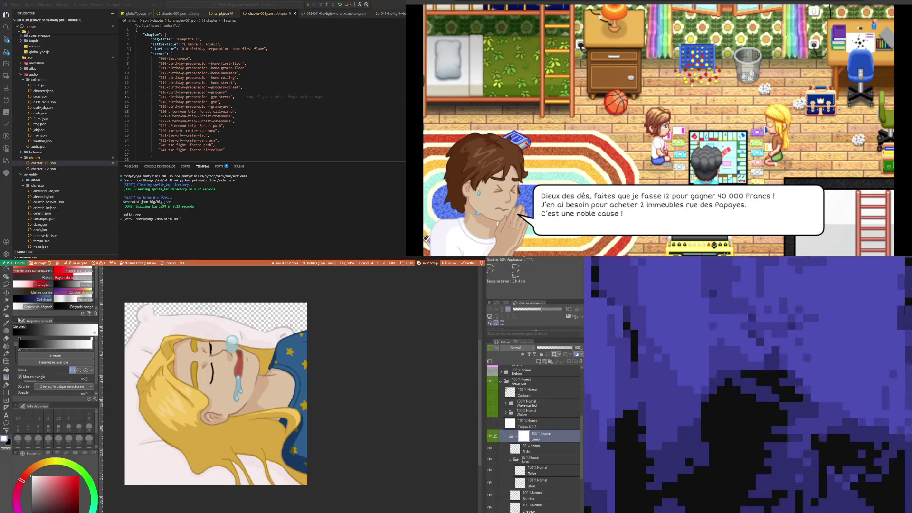
# - Switch from the Gradient tool to the Pen tool
pyautogui.click(7, 384)
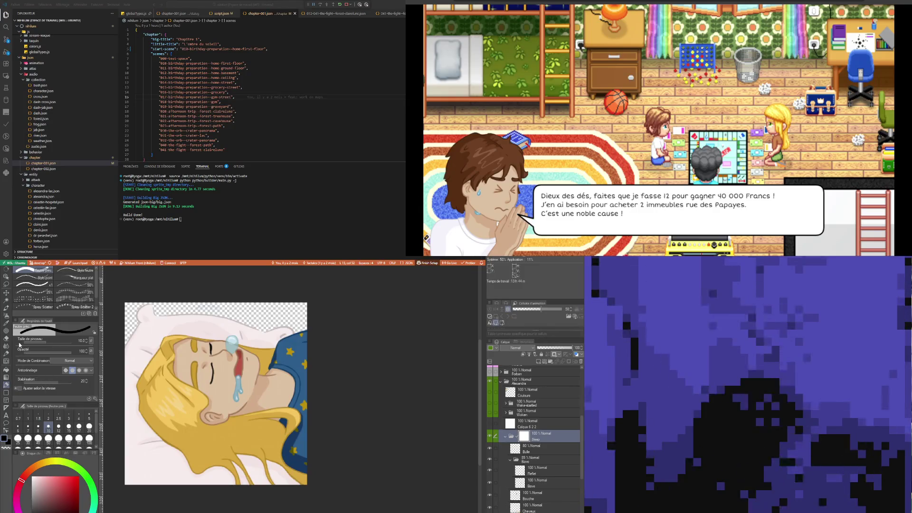
# - Reselect the Gradient tool and look over its Tool Property settings
pyautogui.click(7, 378)
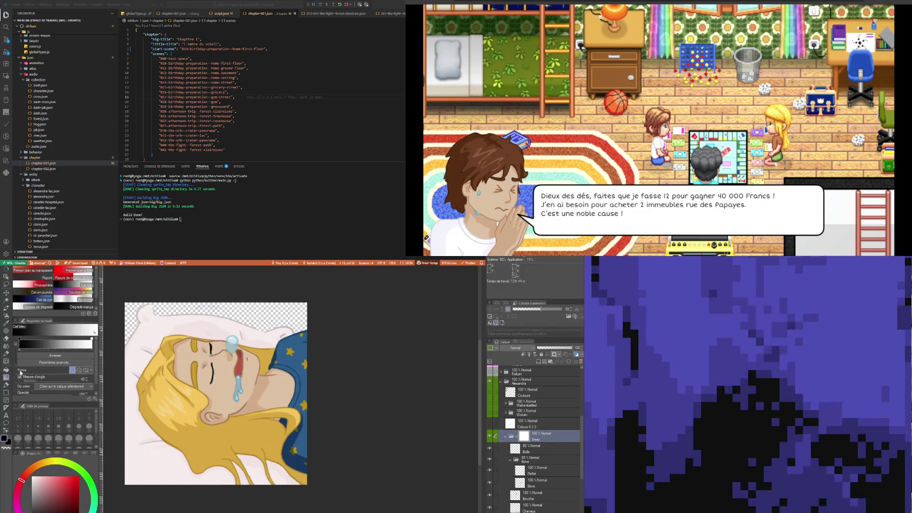
pyautogui.scroll(-1, 95, 377)
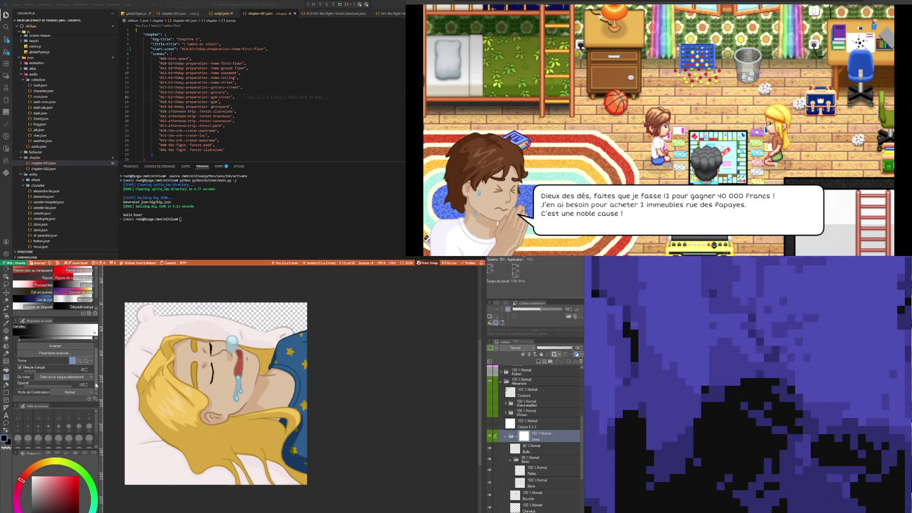
pyautogui.scroll(1, 96, 385)
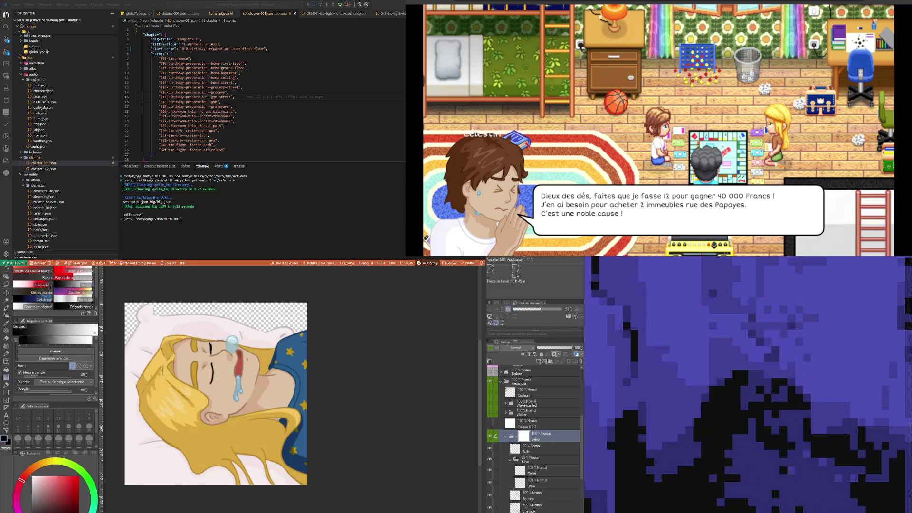
# - Select the Amazed layer folder and scroll the Layer palette up to the Arup folder
pyautogui.scroll(-5, 547, 465)
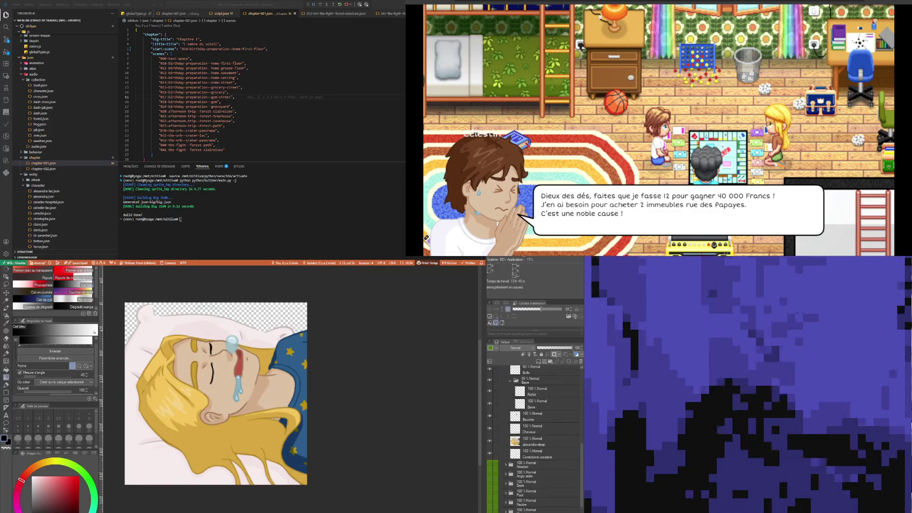
pyautogui.click(546, 466)
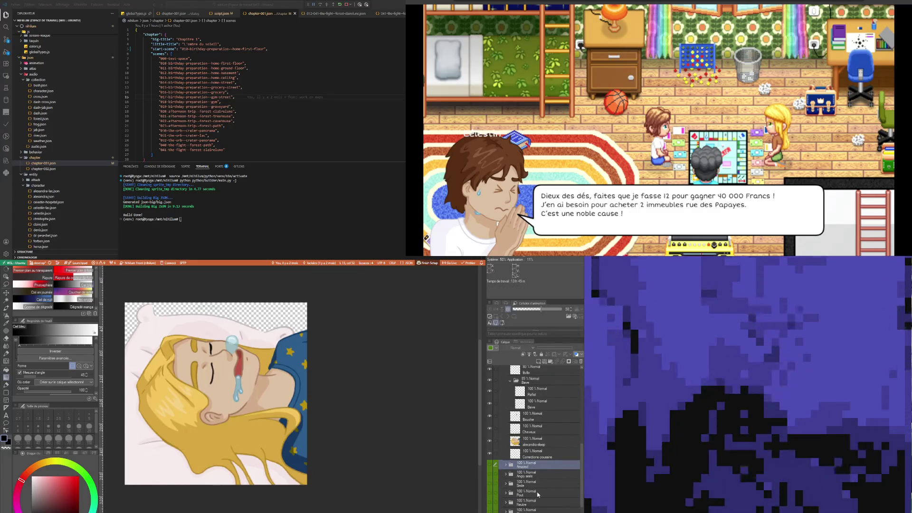
pyautogui.scroll(2, 542, 475)
pyautogui.scroll(2, 534, 485)
pyautogui.scroll(3, 532, 485)
pyautogui.scroll(3, 542, 456)
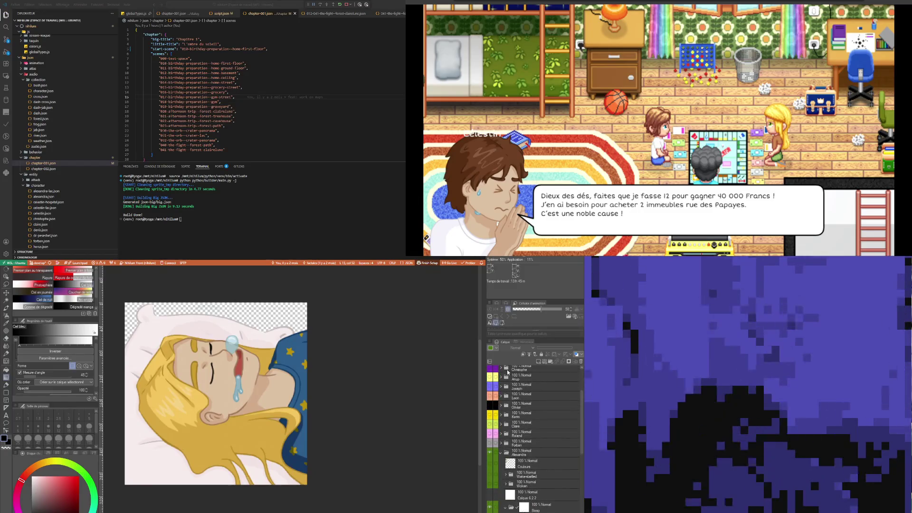
pyautogui.scroll(2, 546, 439)
pyautogui.scroll(2, 545, 426)
pyautogui.scroll(2, 533, 376)
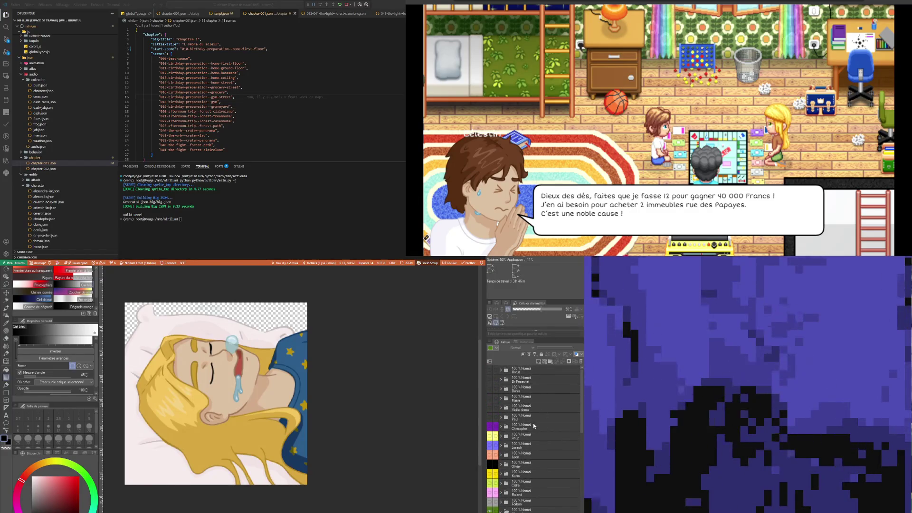
pyautogui.scroll(-1, 525, 416)
pyautogui.scroll(-1, 515, 409)
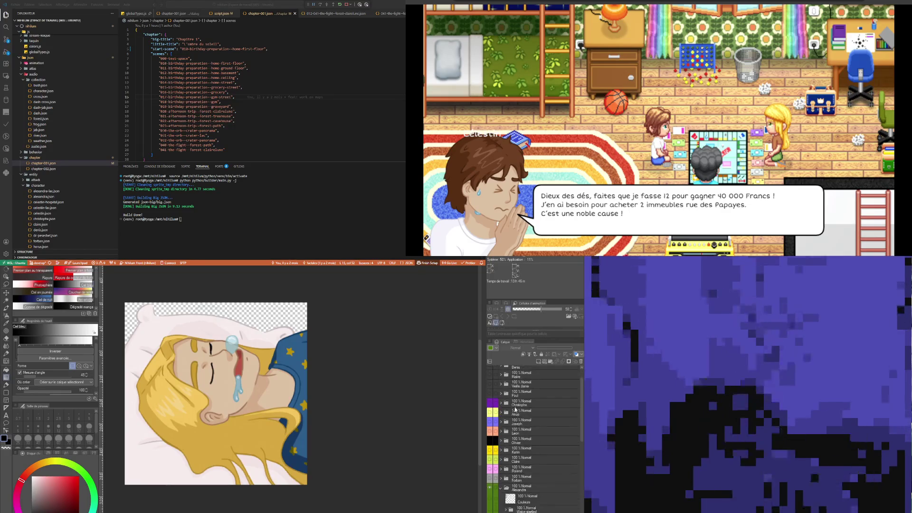
# - Expand Arup, make the Neutre pose visible, and inspect its Journal and Calque 5 layers
pyautogui.click(501, 412)
pyautogui.click(493, 420)
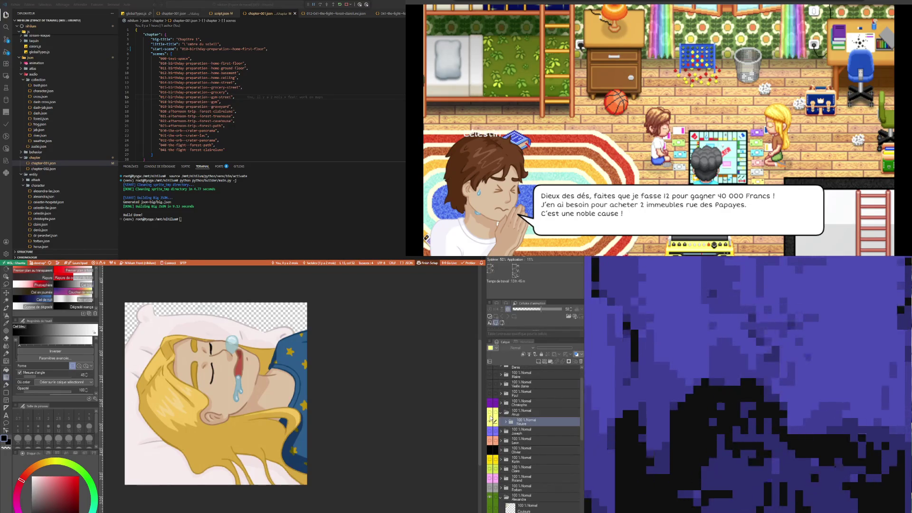
pyautogui.click(490, 420)
pyautogui.click(507, 422)
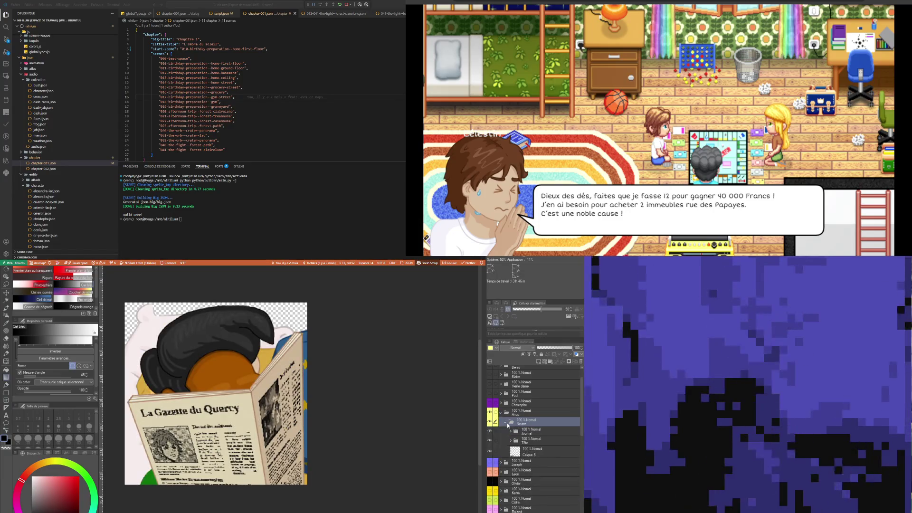
pyautogui.click(541, 431)
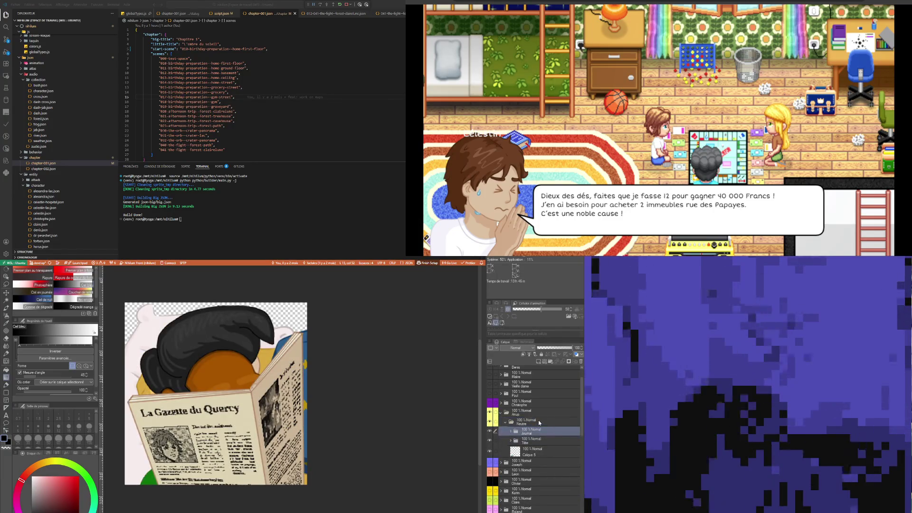
pyautogui.click(538, 421)
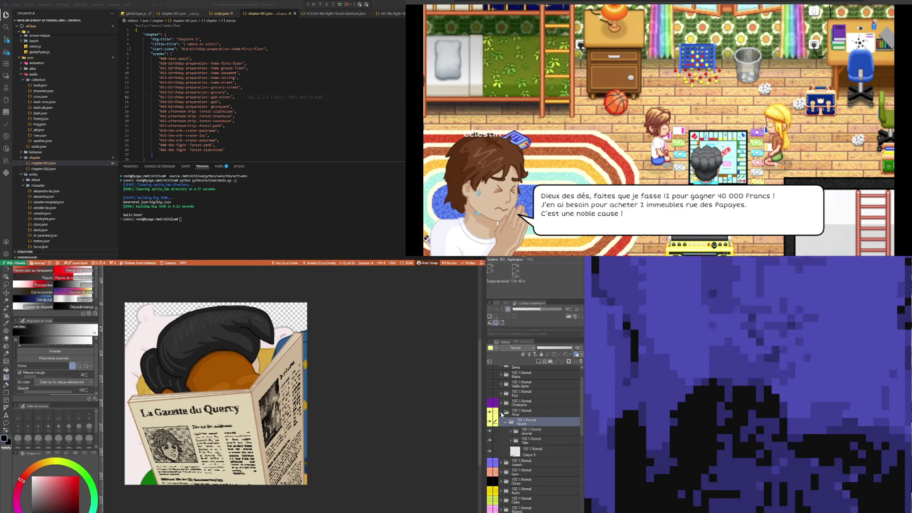
pyautogui.click(535, 453)
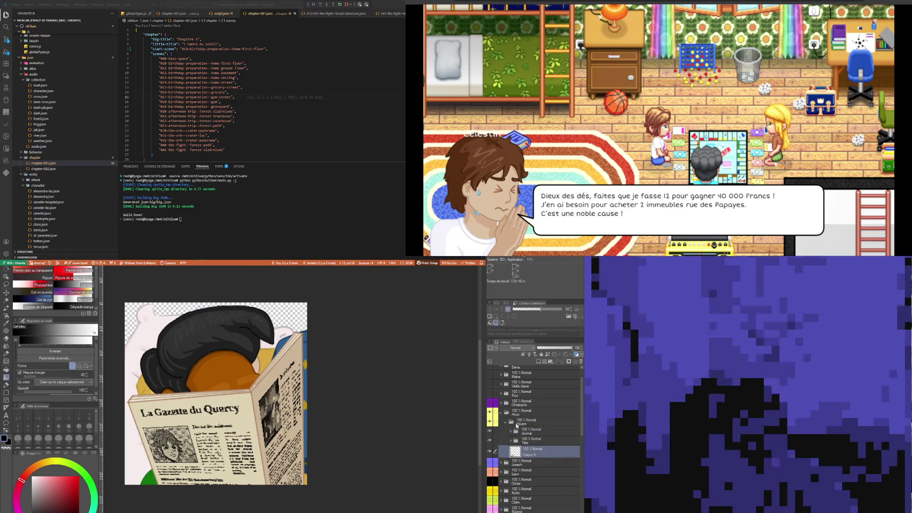
# - Collapse the Arup folder and select the Bulle layer
pyautogui.click(501, 411)
pyautogui.click(534, 421)
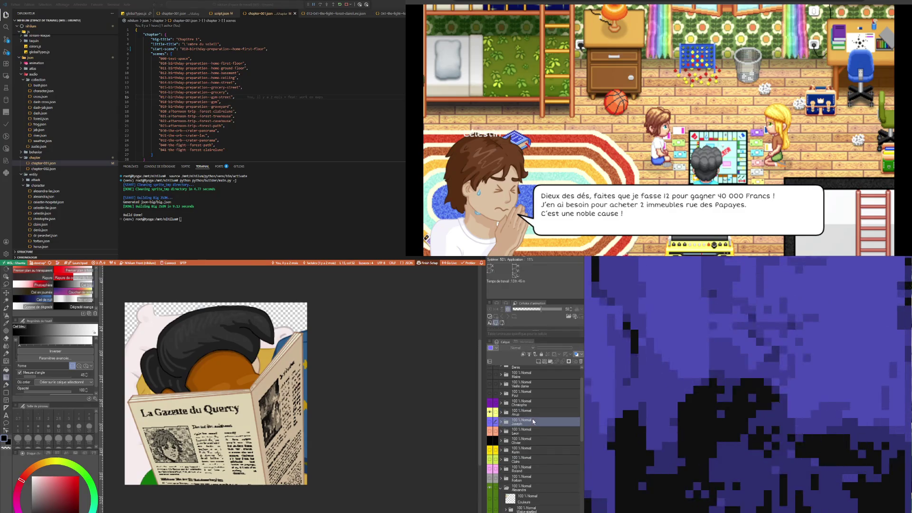
pyautogui.scroll(-5, 533, 421)
pyautogui.click(545, 461)
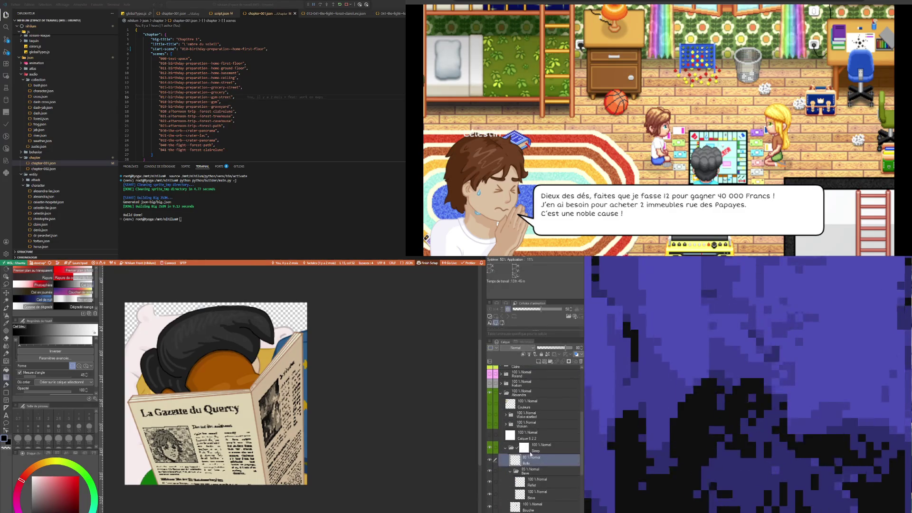
# - Show the sleeping Alexandra drawing instead of the newspaper scene
pyautogui.scroll(5, 532, 452)
pyautogui.scroll(3, 531, 434)
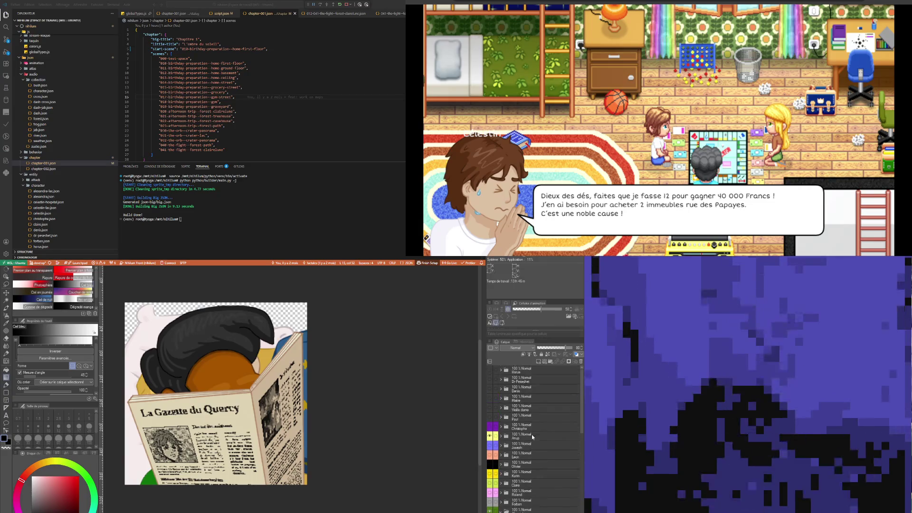
pyautogui.click(489, 438)
# - Select the Alexandra folder, then Calque 6 2 2, ending on the Sleep folder
pyautogui.scroll(-3, 527, 456)
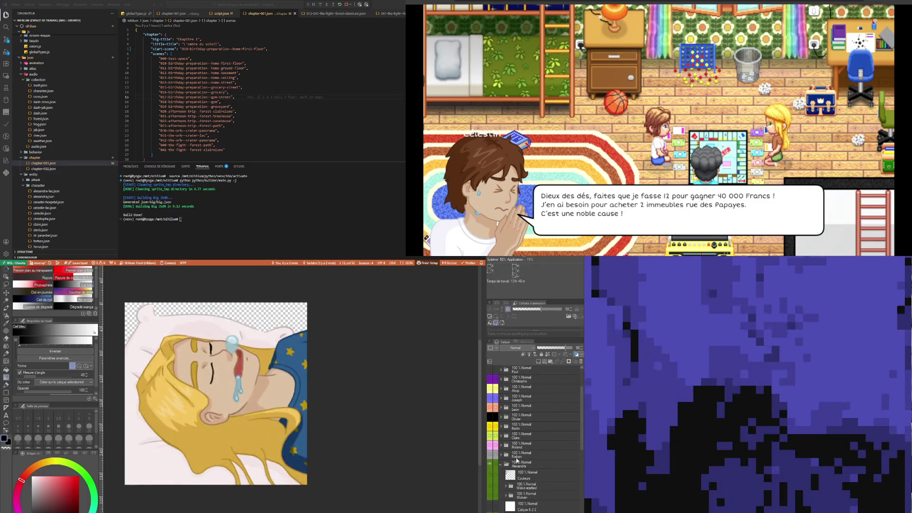
pyautogui.scroll(-3, 530, 466)
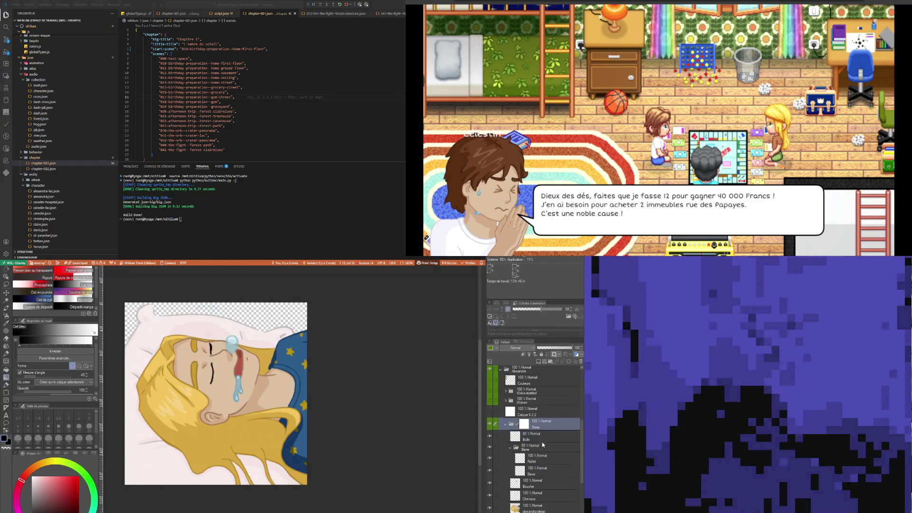
pyautogui.scroll(2, 524, 428)
pyautogui.click(522, 409)
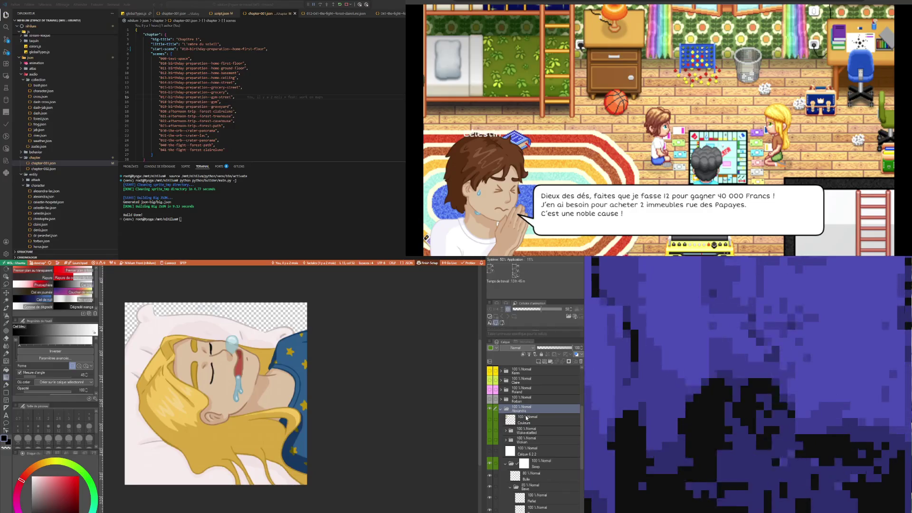
pyautogui.scroll(-1, 536, 455)
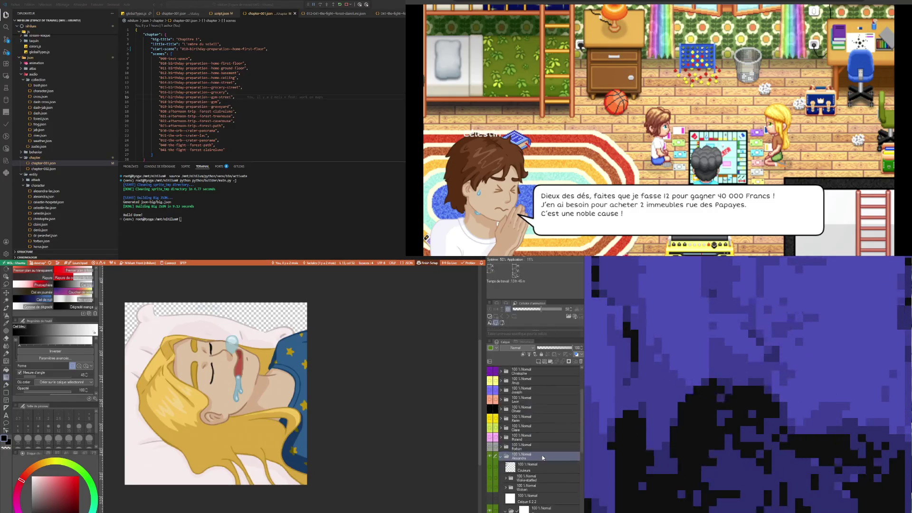
pyautogui.click(528, 454)
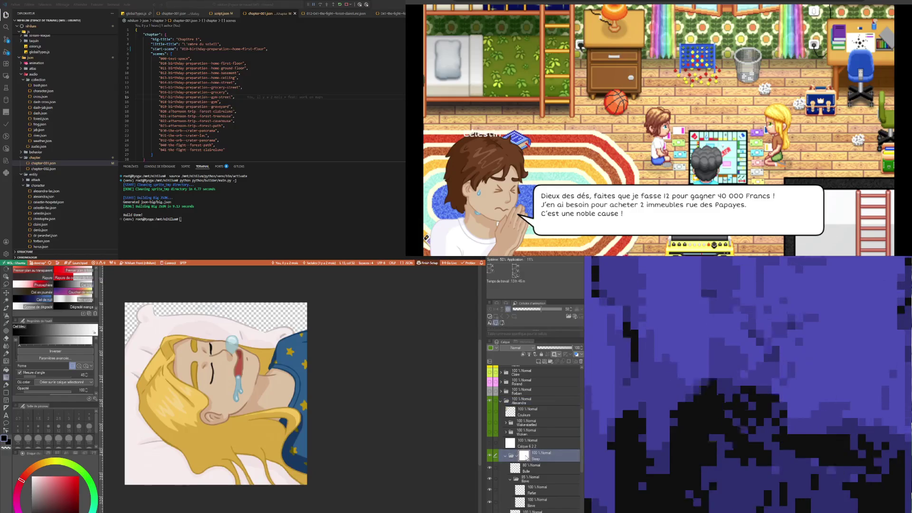
pyautogui.click(513, 447)
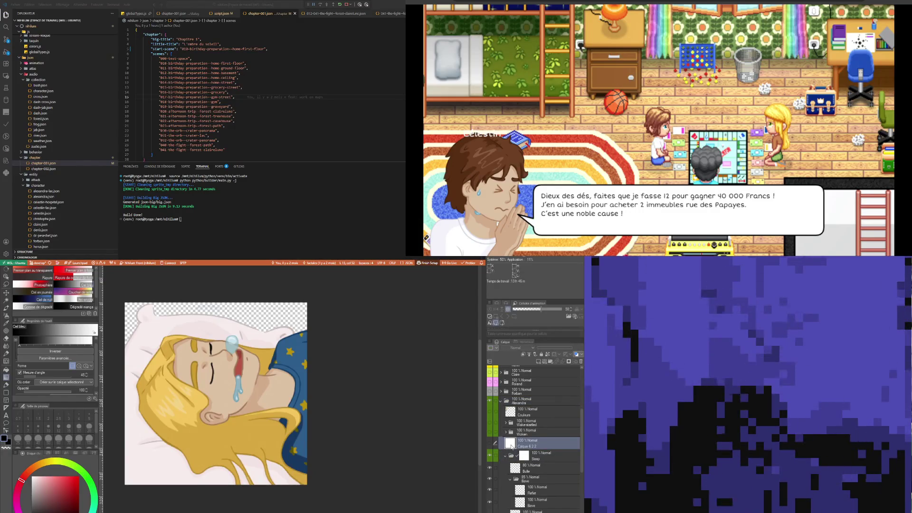
pyautogui.click(525, 455)
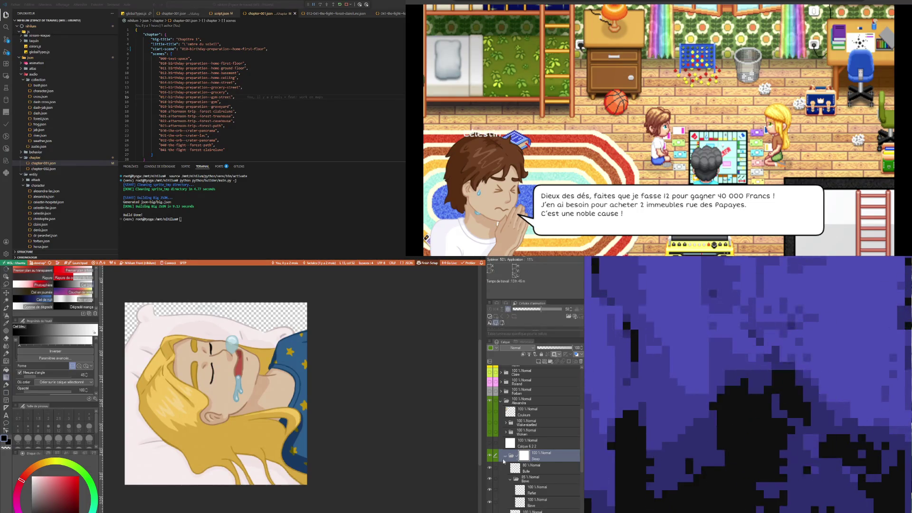
# - Erase a thin stroke across the mouth, then pick the Gradient tool's fade-to-transparent preset
pyautogui.click(9, 338)
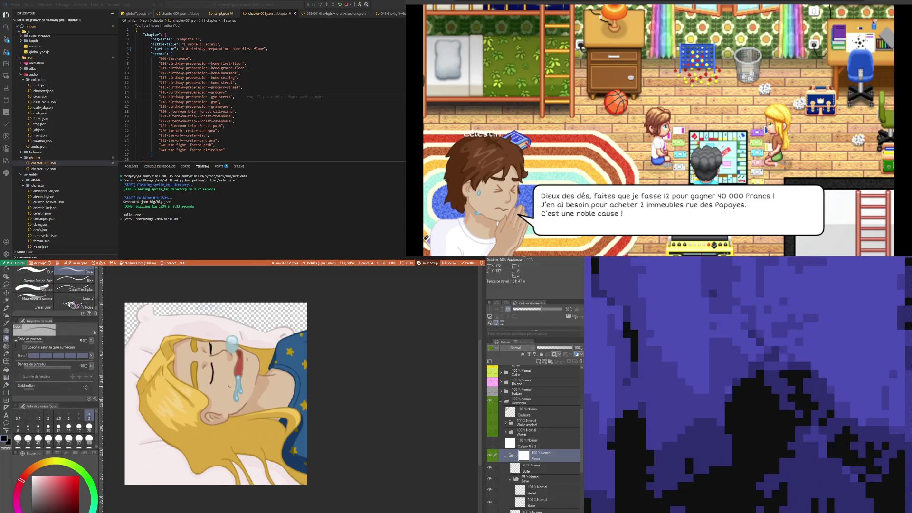
pyautogui.moveTo(237, 379); pyautogui.dragTo(261, 351)
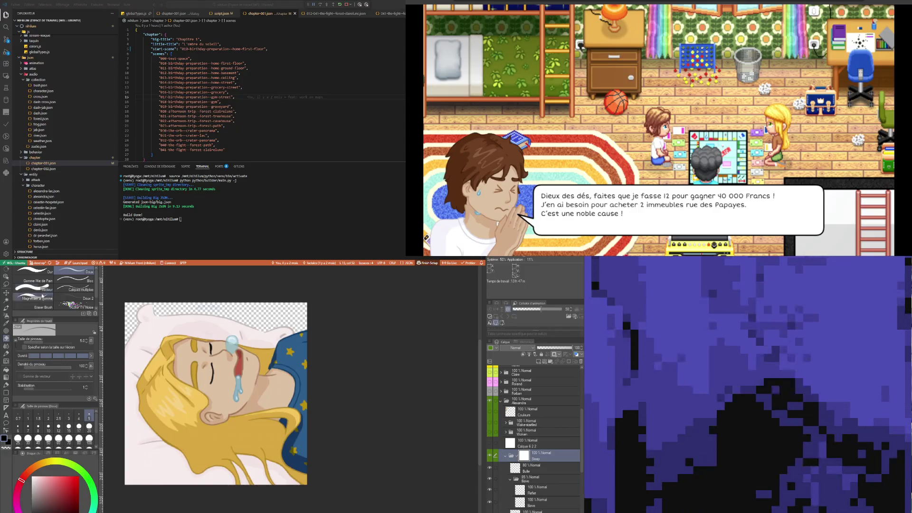
pyautogui.click(6, 377)
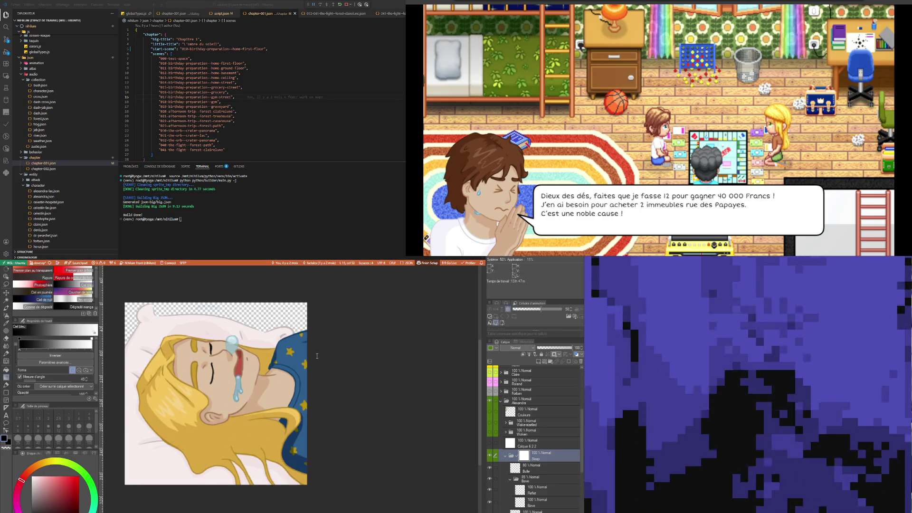
pyautogui.click(32, 270)
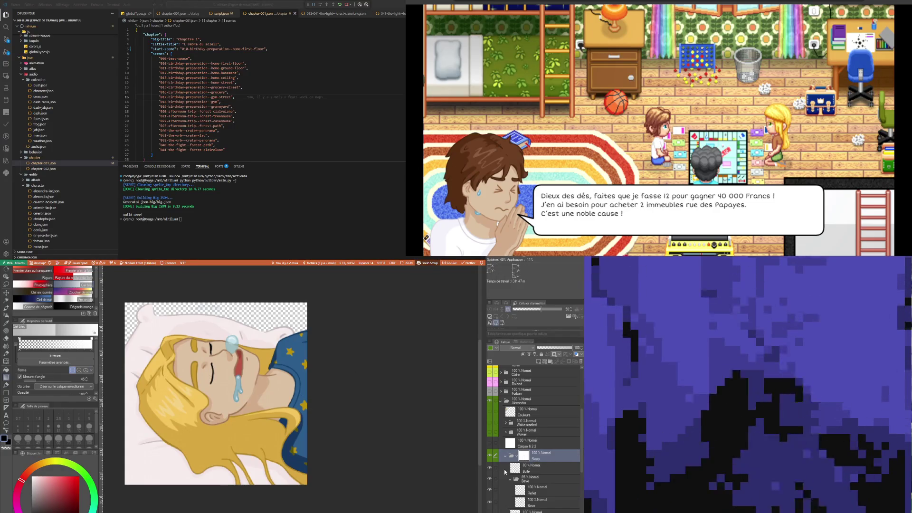
# - With the Pen tool active, make the white Calque 6 2 2 layer visible and select all
pyautogui.click(7, 385)
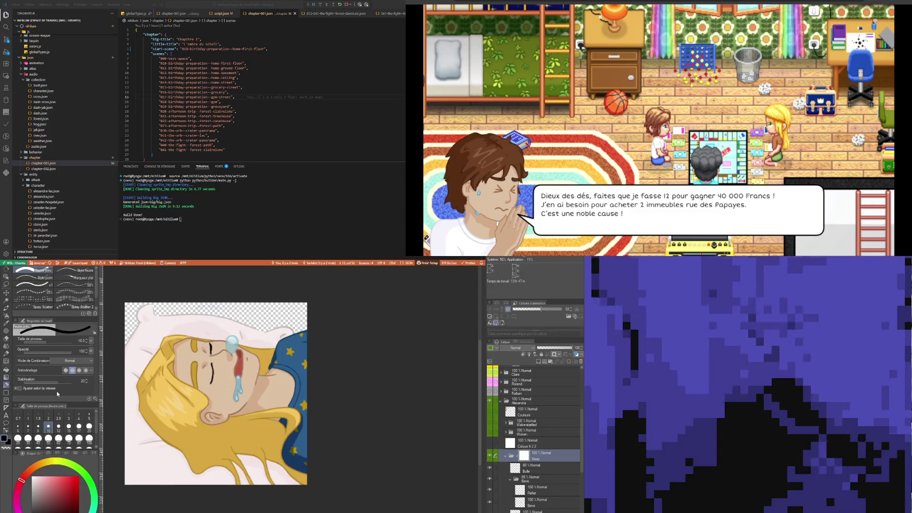
pyautogui.click(530, 444)
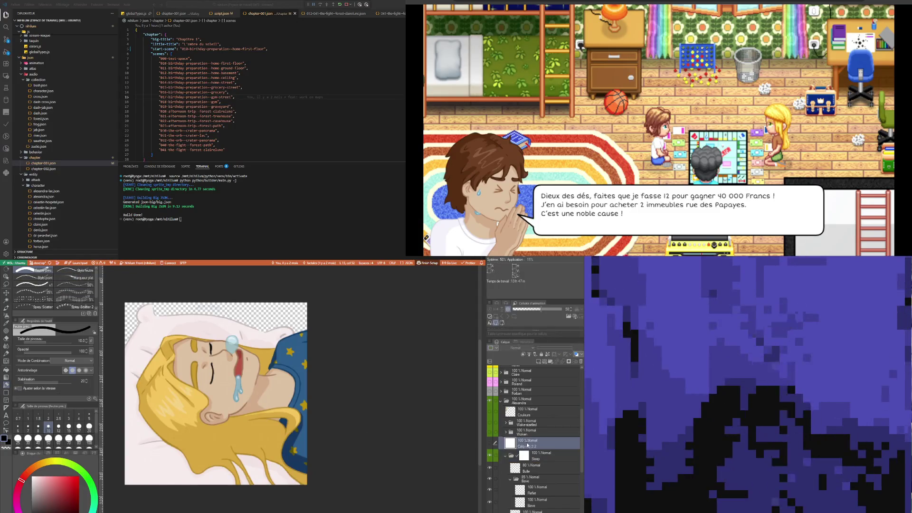
pyautogui.click(490, 443)
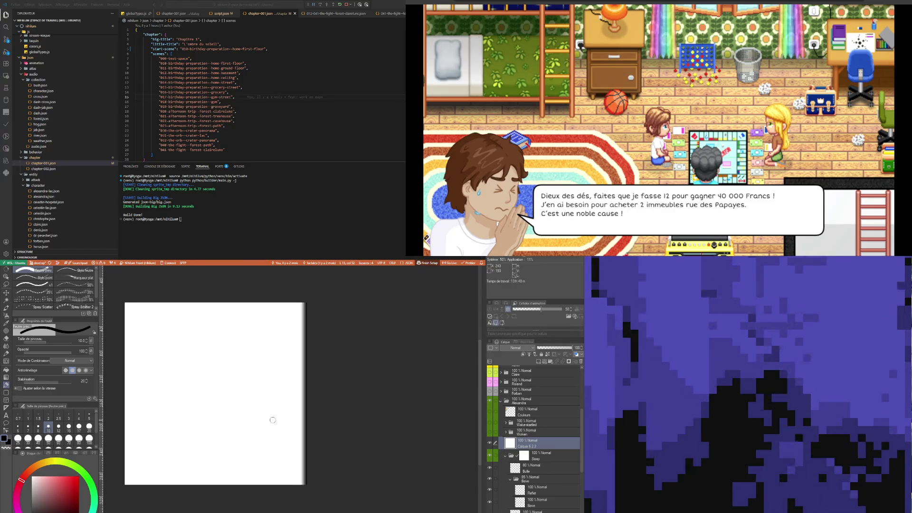
pyautogui.hotkey('ctrl', 'a')
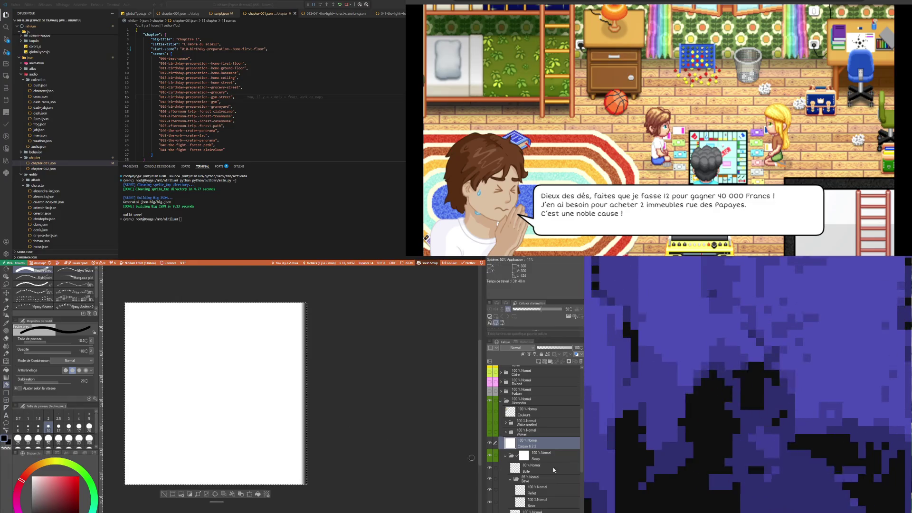
# - Clear the white fill from Calque 6 2 2 and switch to the Gradient tool
pyautogui.press('Delete')
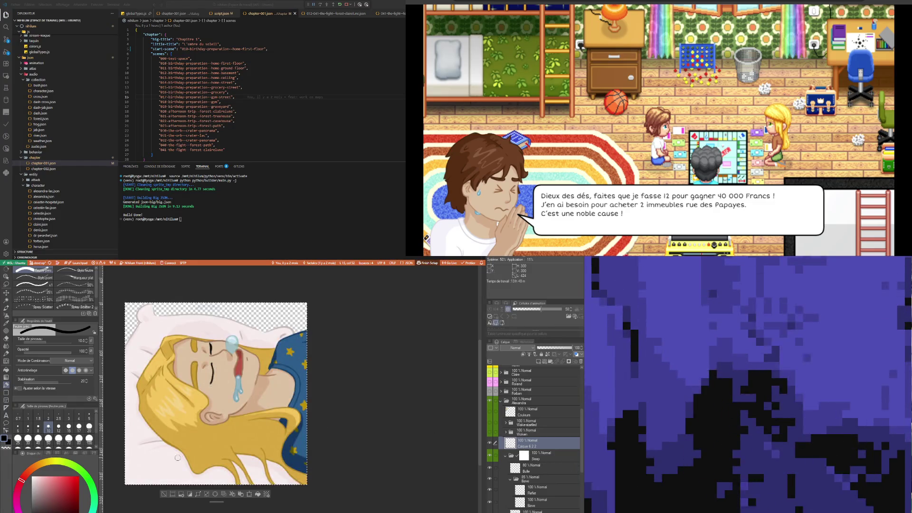
pyautogui.scroll(2, 307, 413)
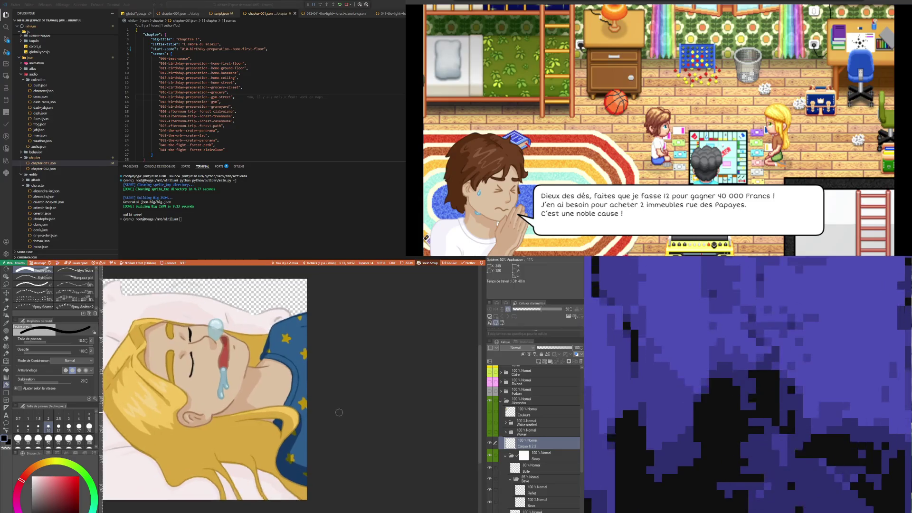
pyautogui.scroll(2, 339, 412)
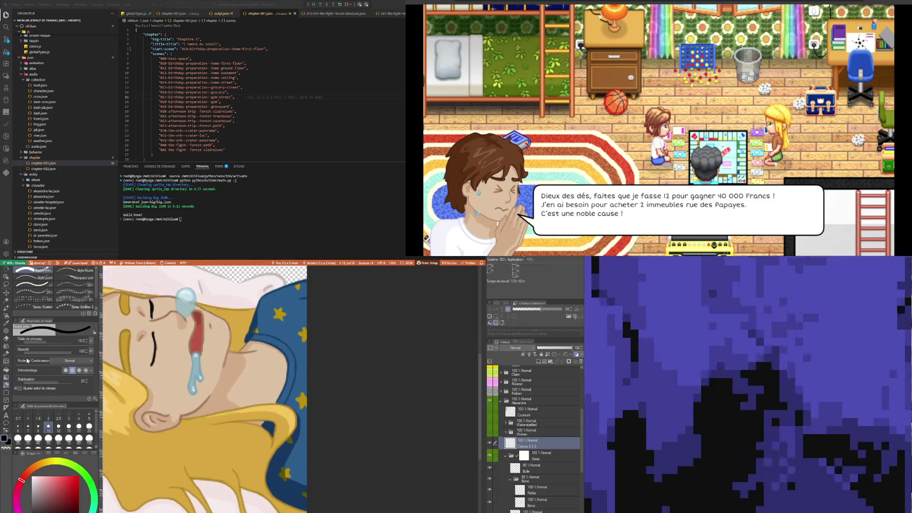
pyautogui.click(6, 377)
pyautogui.scroll(-2, 218, 386)
pyautogui.scroll(-2, 218, 385)
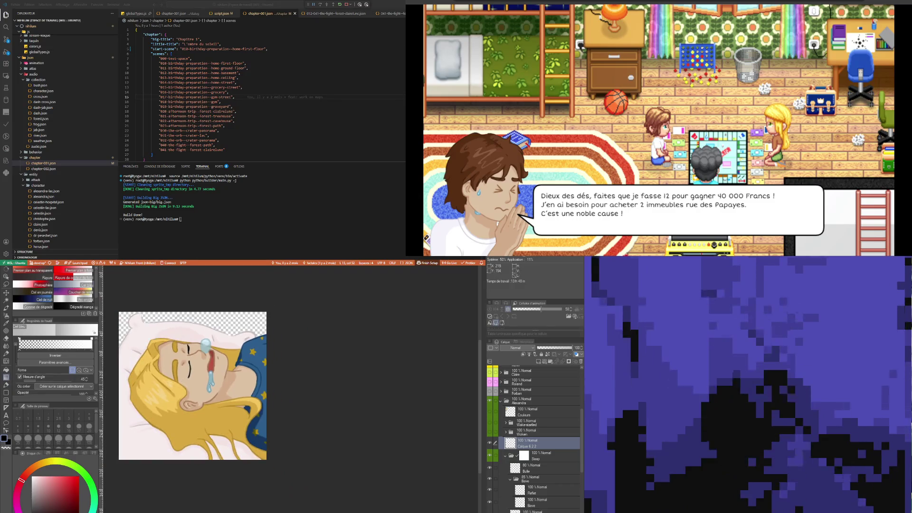
pyautogui.scroll(1, 143, 373)
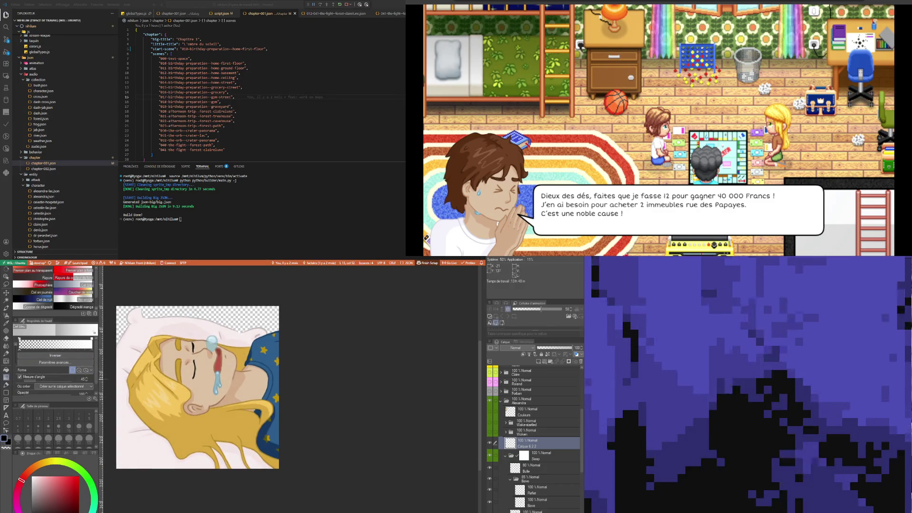
# - Try several white gradient fades across the layer, undoing the unwanted ones
pyautogui.moveTo(111, 378); pyautogui.dragTo(270, 377)
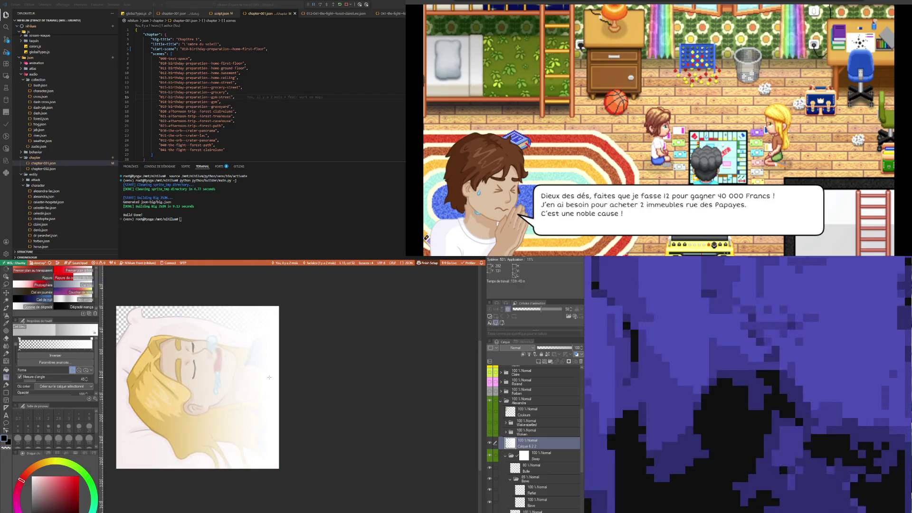
pyautogui.hotkey('ctrl', 'z')
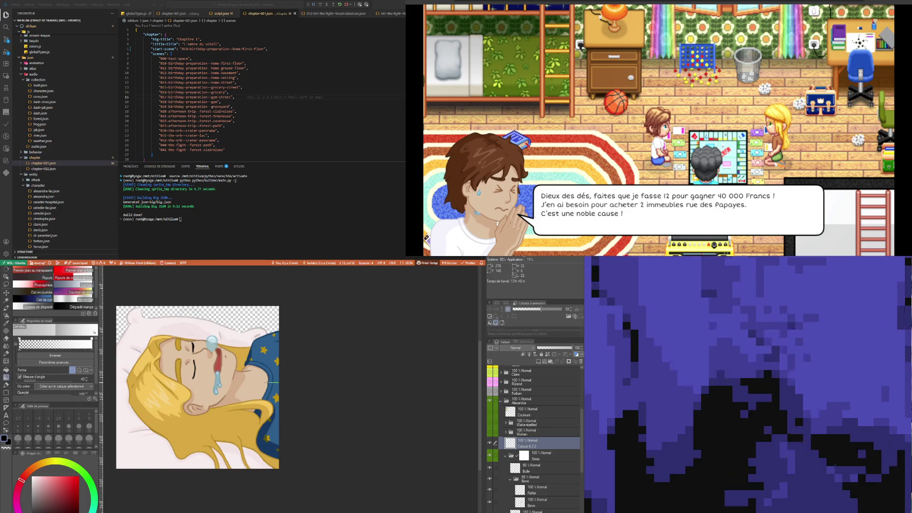
pyautogui.moveTo(268, 382); pyautogui.dragTo(269, 383)
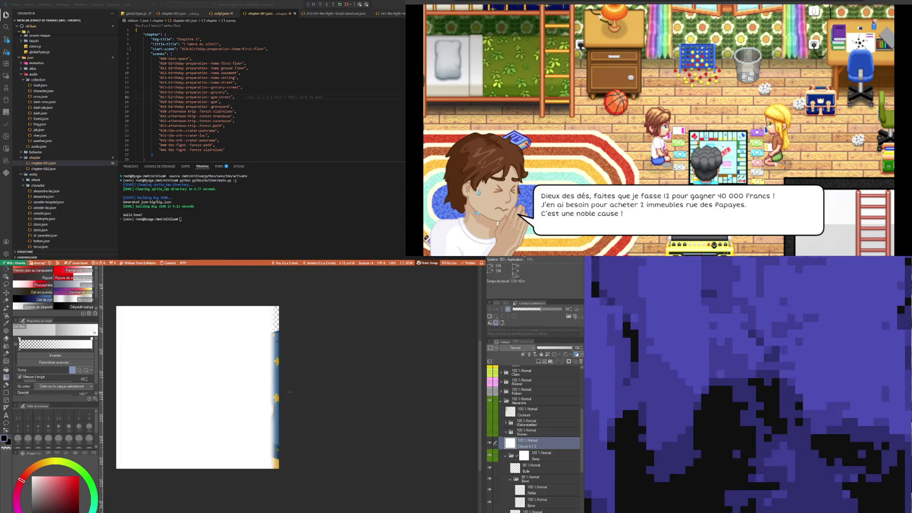
pyautogui.scroll(3, 290, 391)
pyautogui.hotkey('ctrl', 'z')
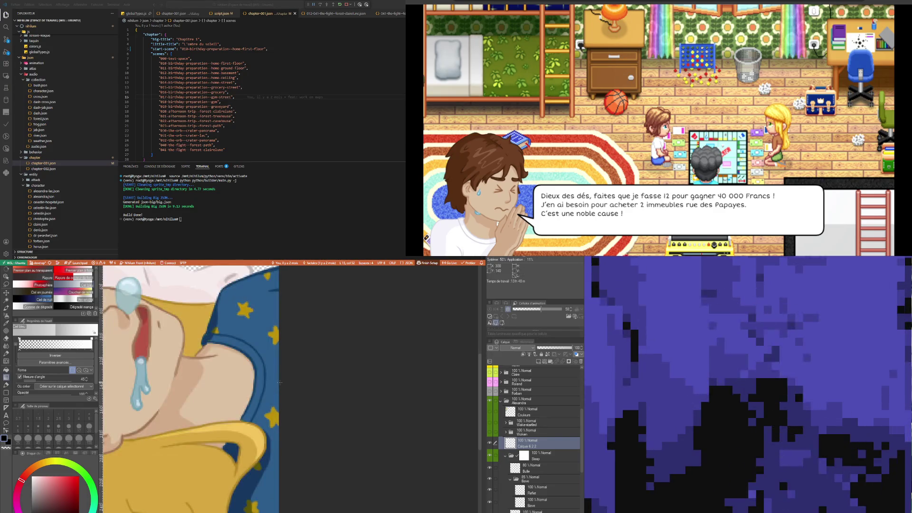
pyautogui.moveTo(278, 381); pyautogui.dragTo(255, 381)
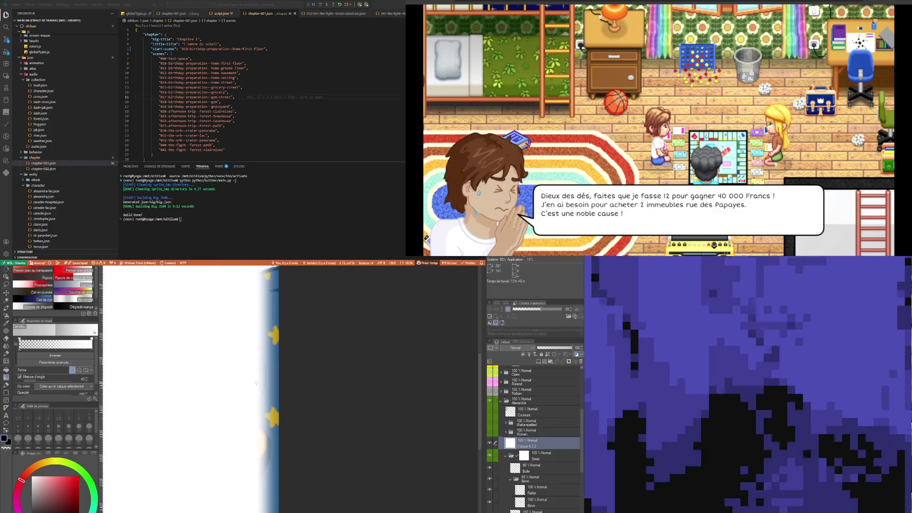
pyautogui.hotkey('ctrl', '-')
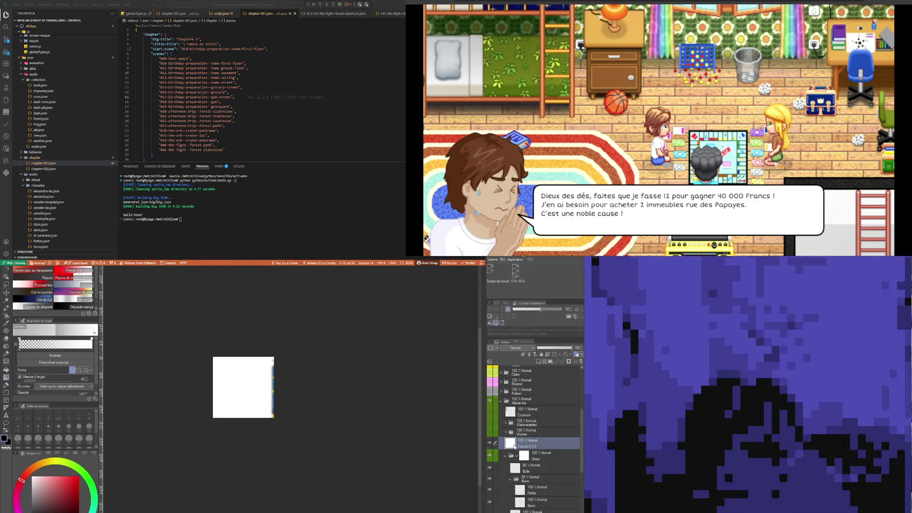
# - Select the Sleep folder and hide the white Calque 6 2 2 layer
pyautogui.keyDown('ctrl'); pyautogui.click(510, 443); pyautogui.keyUp('ctrl')
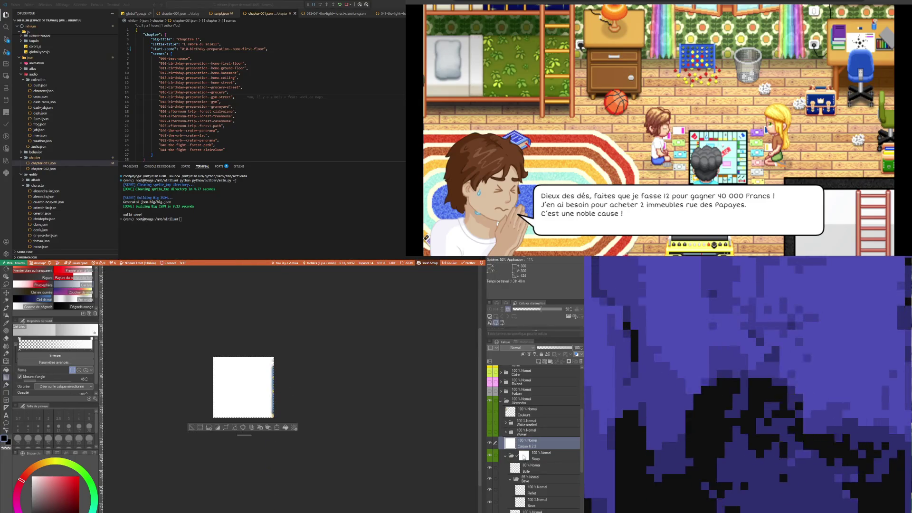
pyautogui.click(524, 457)
pyautogui.click(490, 444)
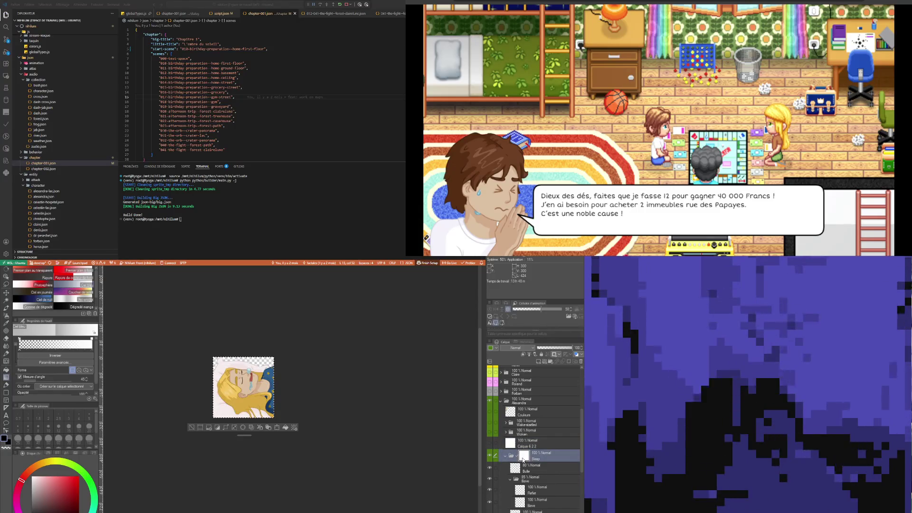
# - Try pasting the white layer into the Sleep folder, undo it, and drop the selection
pyautogui.hotkey('ctrl', 'v')
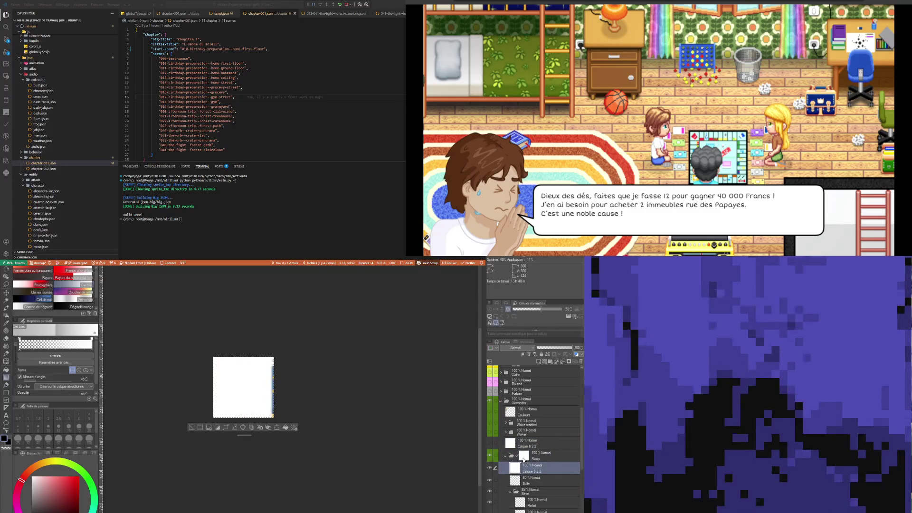
pyautogui.hotkey('ctrl', 'z')
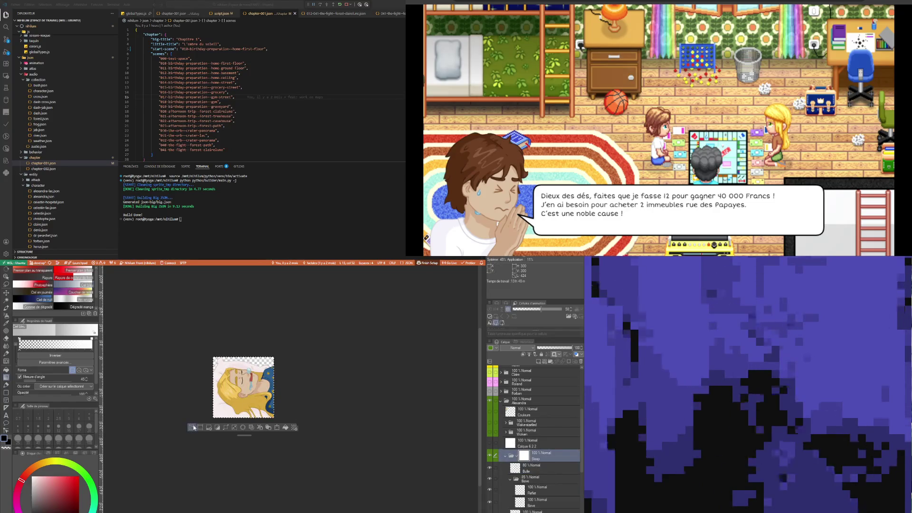
pyautogui.click(193, 427)
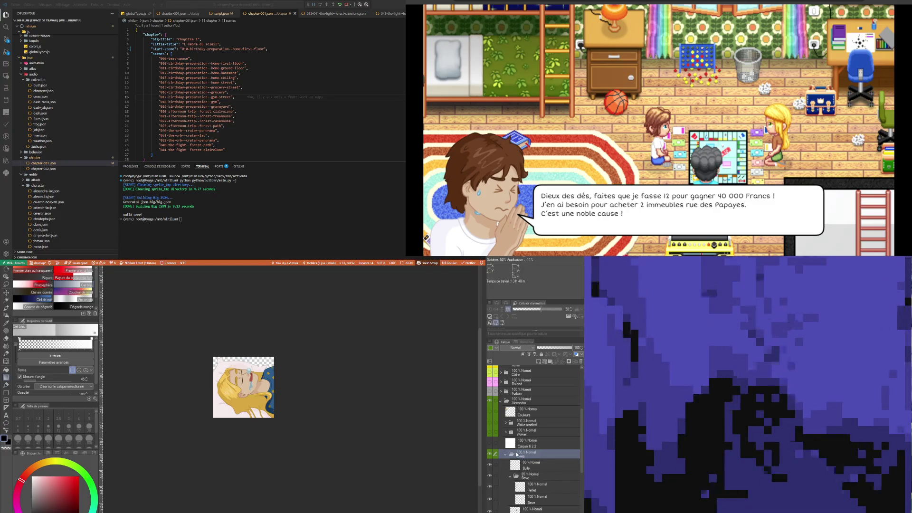
# - Reselect Calque 6 2 2, select the whole canvas, and show the white layer again
pyautogui.click(516, 446)
pyautogui.hotkey('ctrl', 'a')
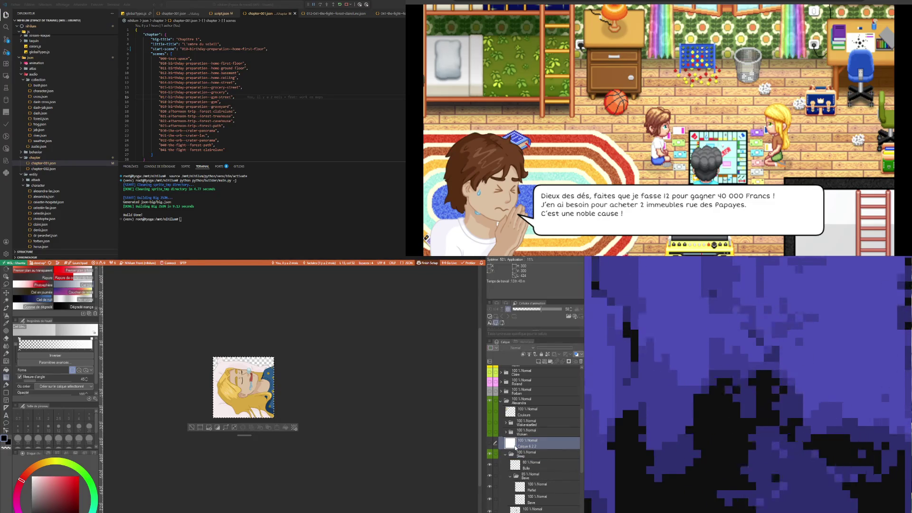
pyautogui.click(490, 443)
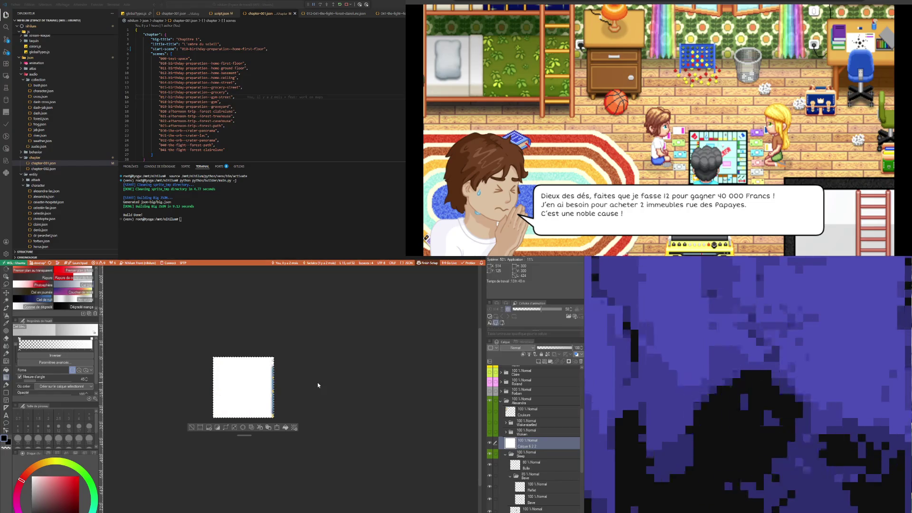
# - Select the Sleep folder, deselect with Ctrl+D, and zoom in on the drawing
pyautogui.click(546, 456)
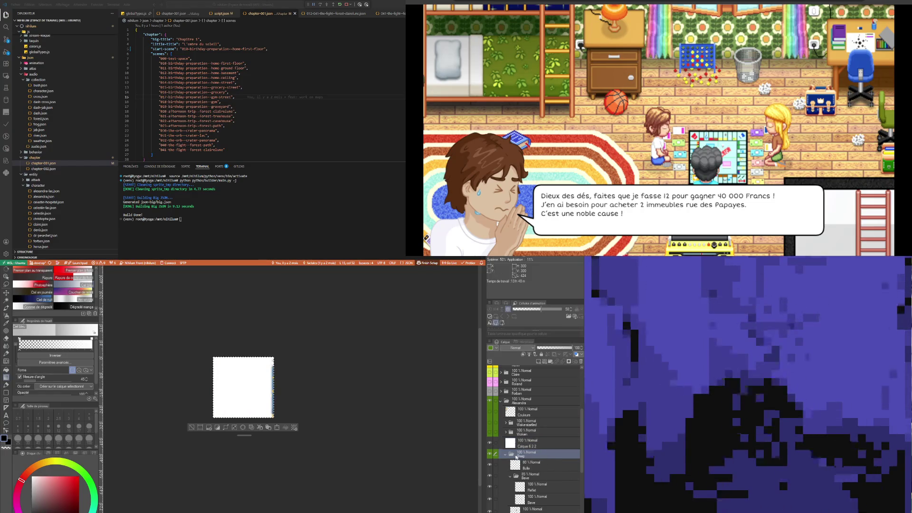
pyautogui.hotkey('ctrl', 'd')
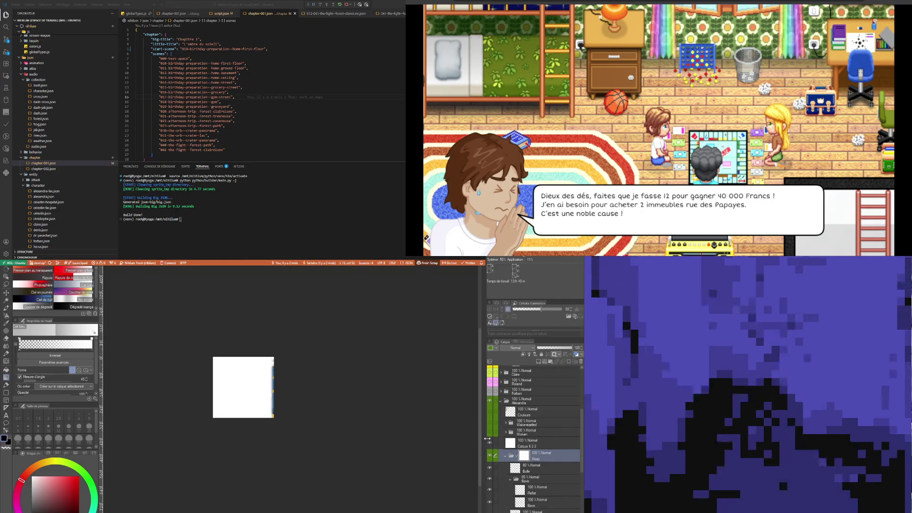
pyautogui.scroll(1, 263, 392)
pyautogui.scroll(2, 264, 392)
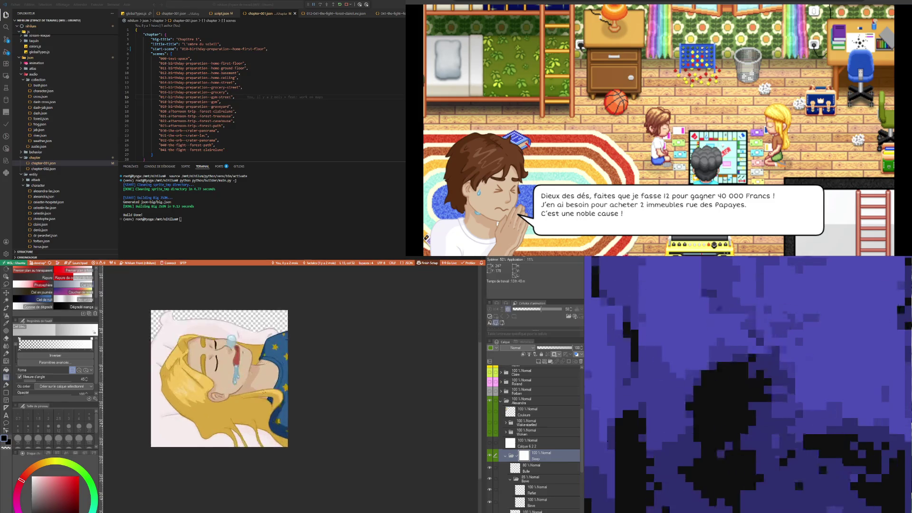
# - Switch to the Eraser, briefly trying the marker, and set its size to 20
pyautogui.scroll(1, 264, 392)
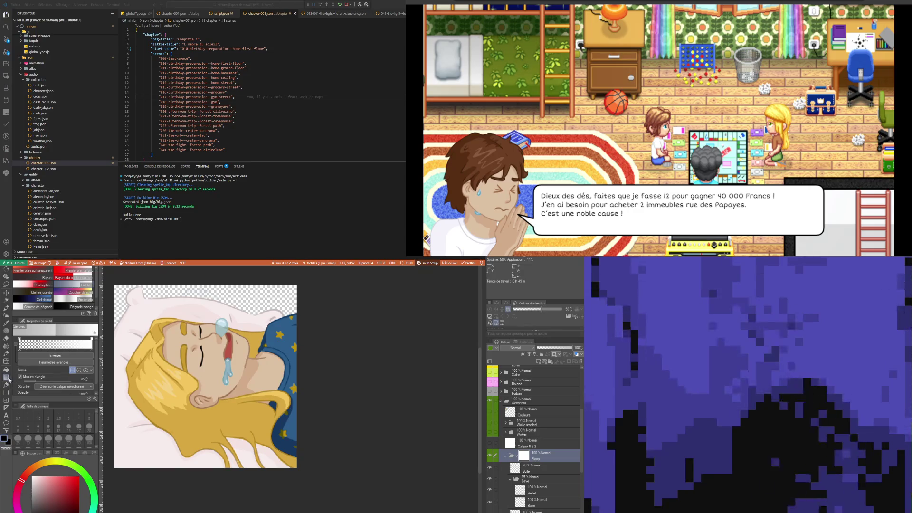
pyautogui.click(6, 338)
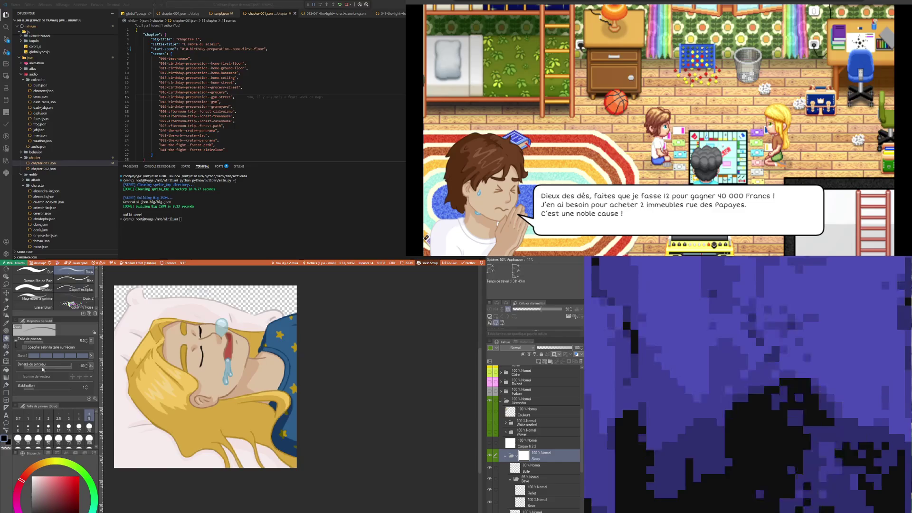
pyautogui.click(8, 378)
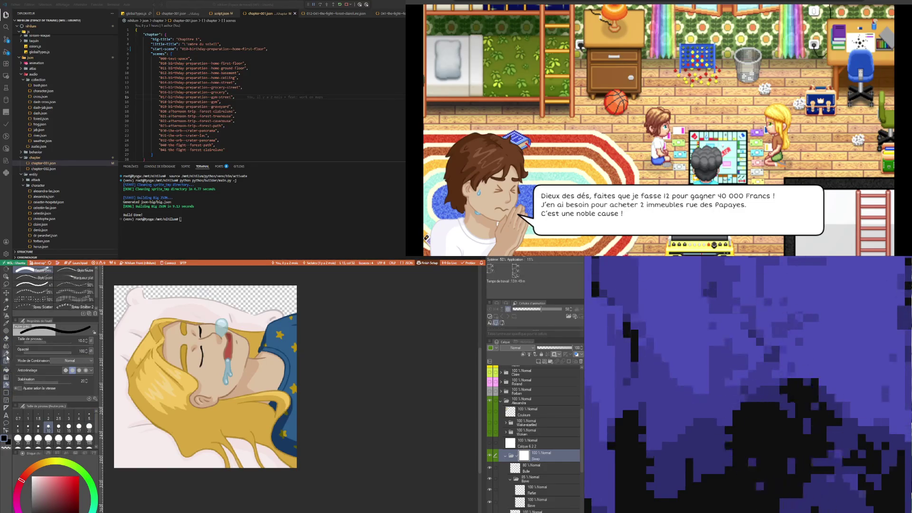
pyautogui.click(6, 337)
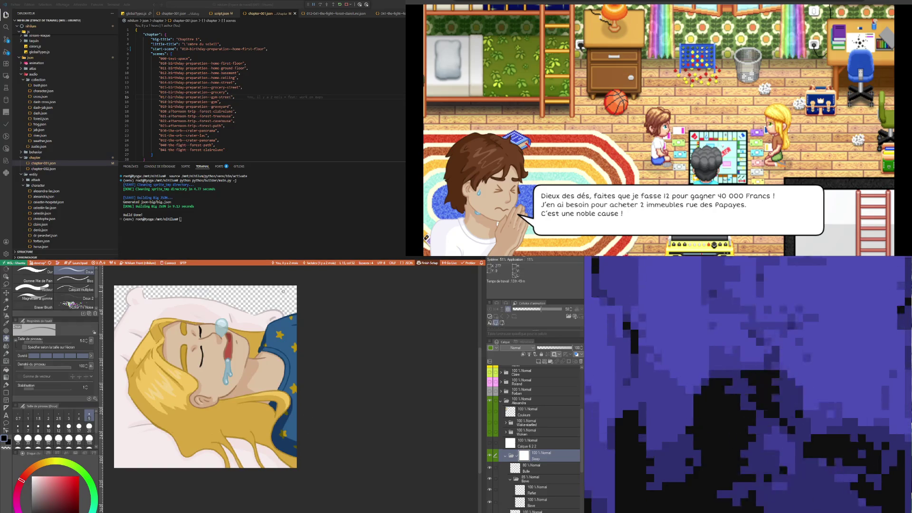
pyautogui.click(88, 426)
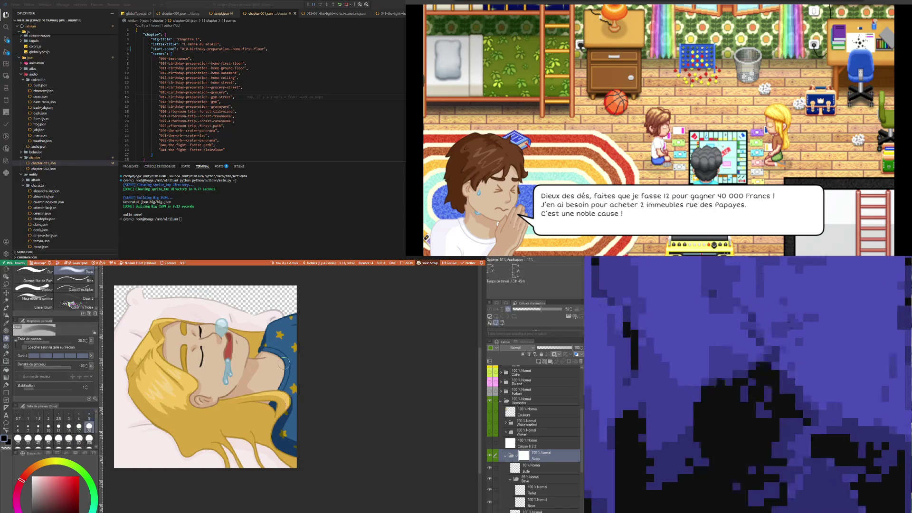
# - Undo the trial eraser strips down the drawing's right edge and select the Gradient tool
pyautogui.moveTo(294, 287); pyautogui.dragTo(292, 468)
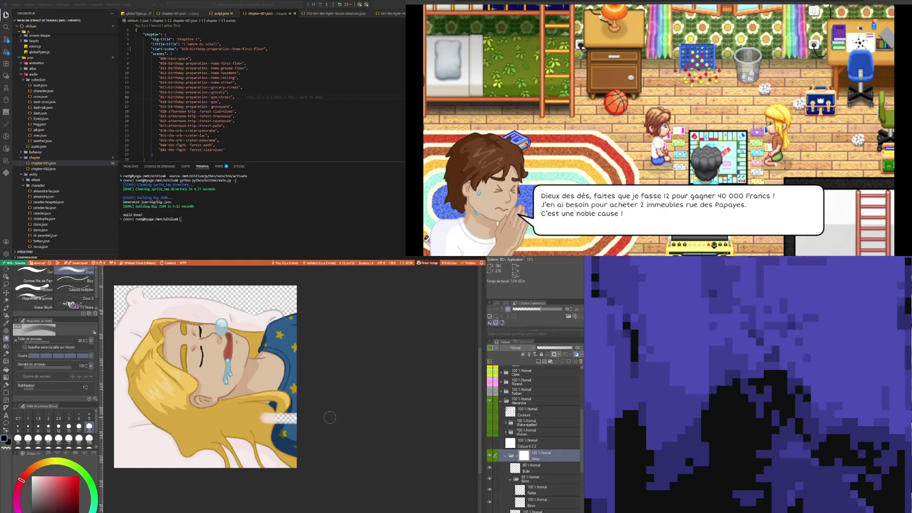
pyautogui.hotkey('ctrl', 'z')
pyautogui.moveTo(292, 466)
pyautogui.mouseDown()
pyautogui.moveTo(286, 287)
pyautogui.moveTo(293, 466)
pyautogui.mouseUp()
pyautogui.moveTo(292, 285); pyautogui.dragTo(292, 283)
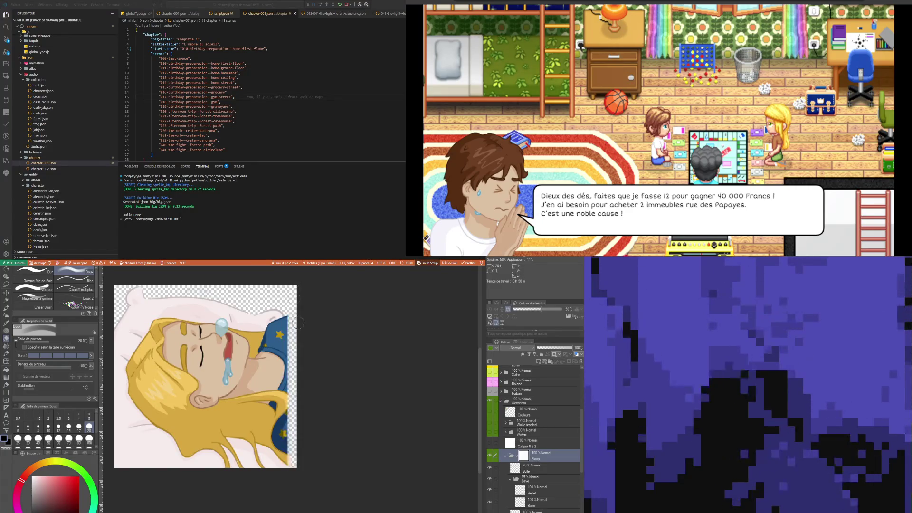
pyautogui.hotkey('ctrl', 'z')
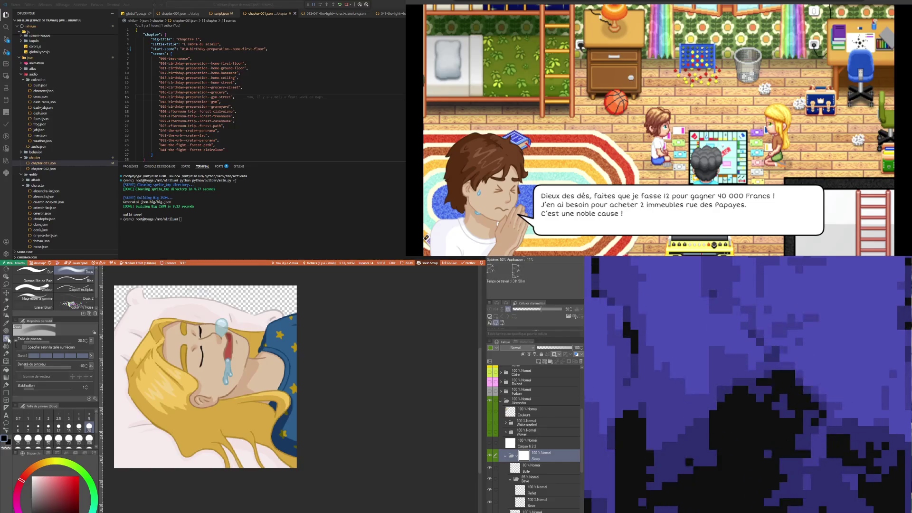
pyautogui.click(6, 380)
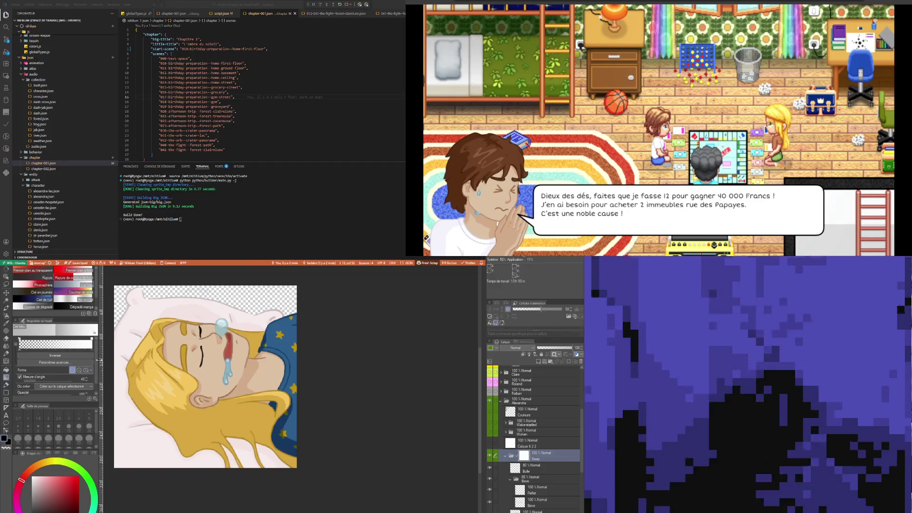
# - Pick the Eraser (Soft) tool and turn layer Calque 6 2 2 visible
pyautogui.scroll(-1, 97, 359)
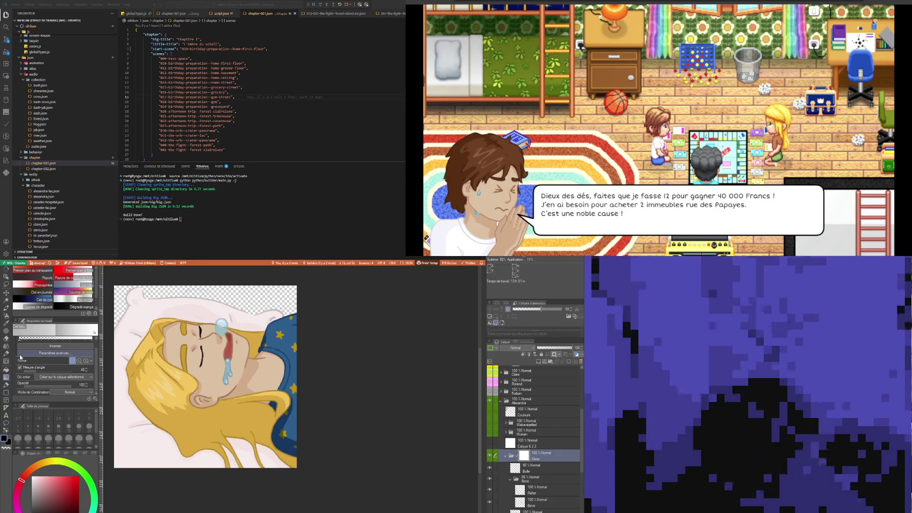
pyautogui.click(7, 339)
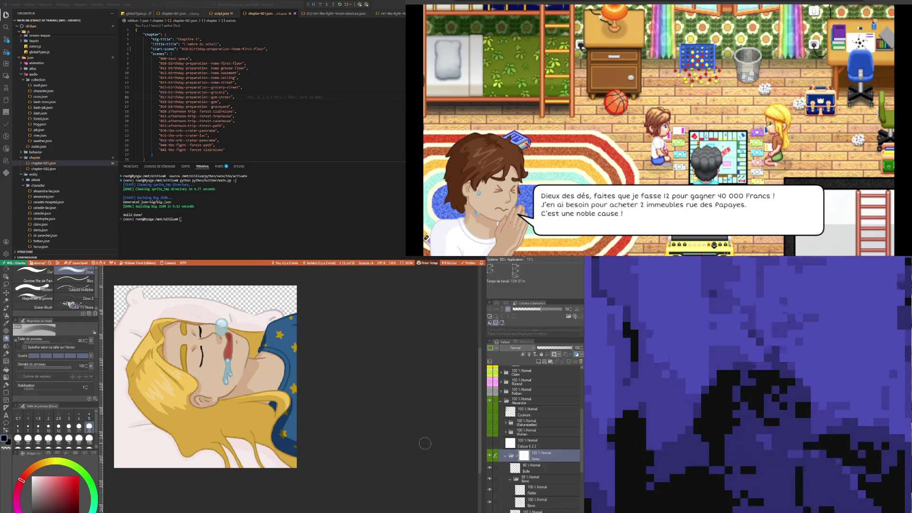
pyautogui.click(527, 443)
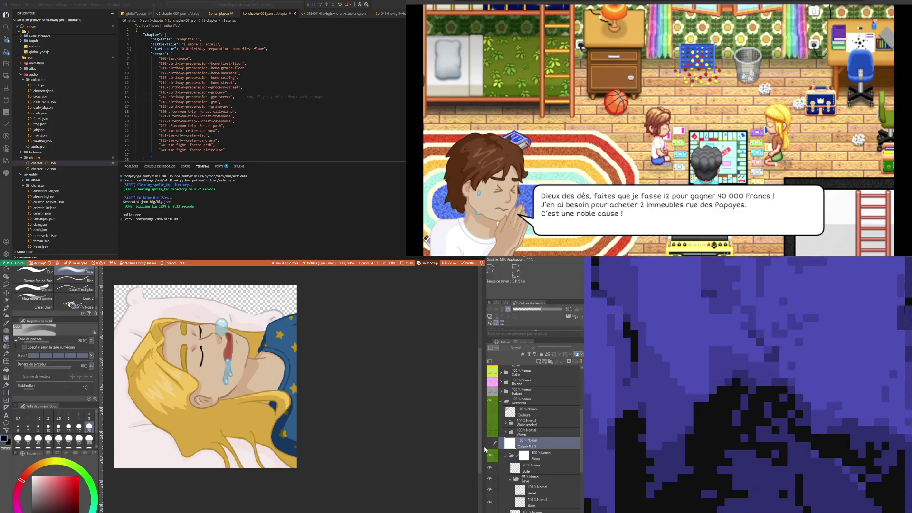
# - Add a new raster layer below Calque 6 2 2 and fill it with black
pyautogui.click(490, 443)
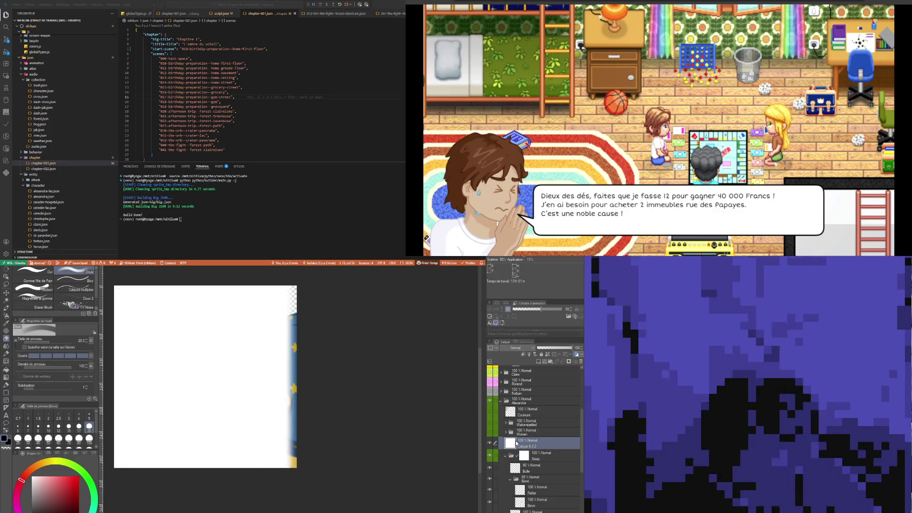
pyautogui.click(550, 361)
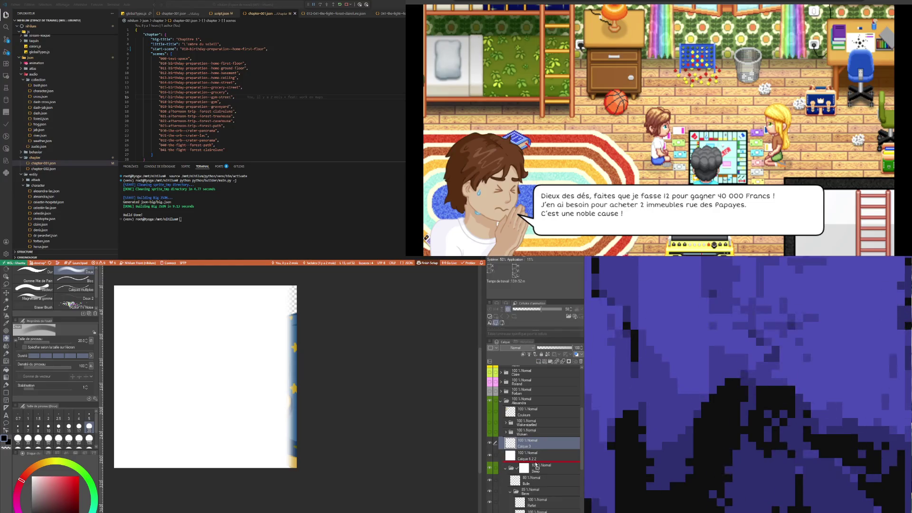
pyautogui.moveTo(536, 465); pyautogui.dragTo(536, 464)
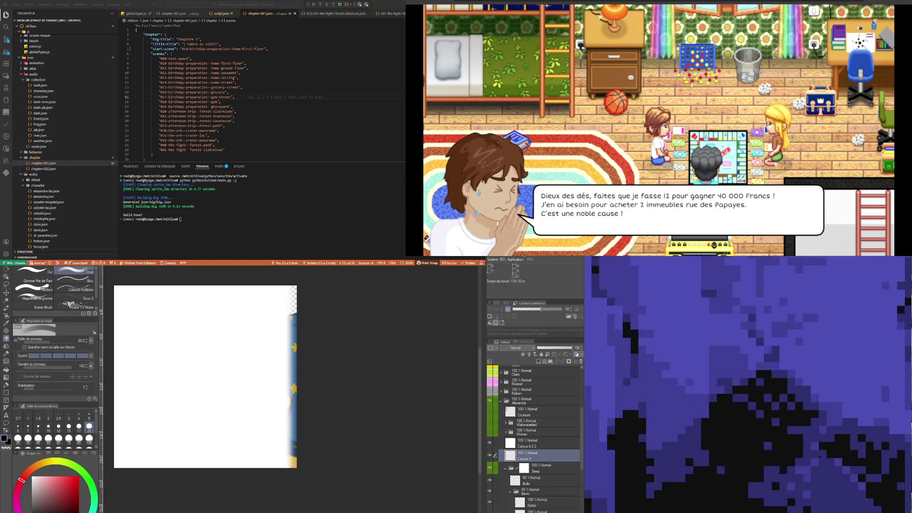
pyautogui.press('g')
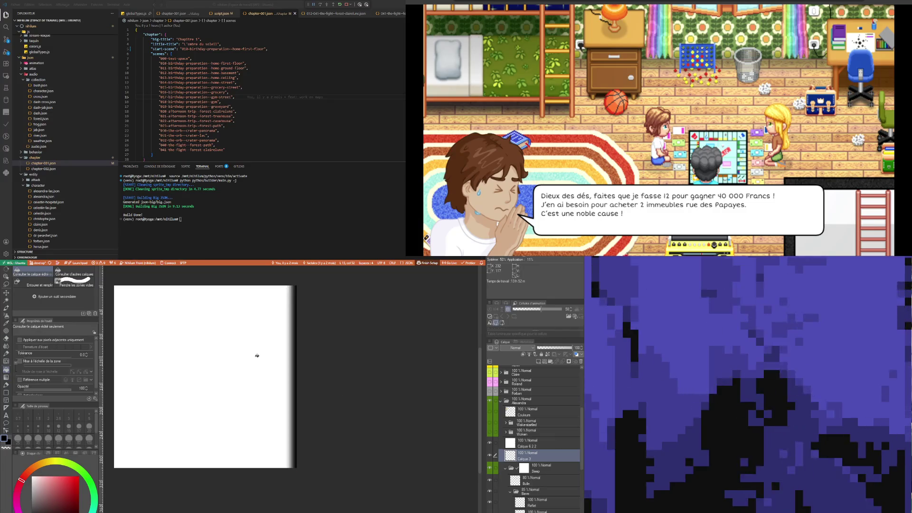
pyautogui.click(257, 356)
# - Merge the white Calque 6 2 2 down into the black layer, forming Calque 3
pyautogui.click(532, 446)
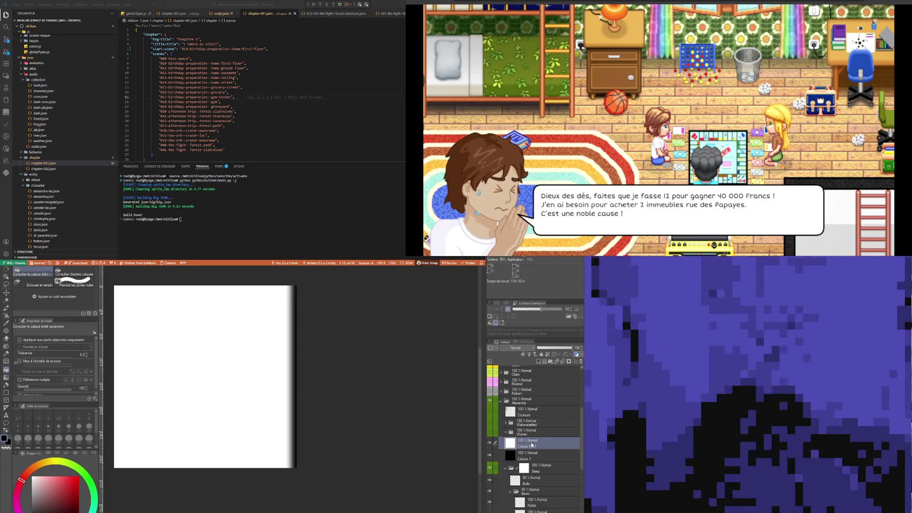
pyautogui.hotkey('ctrl', 'e')
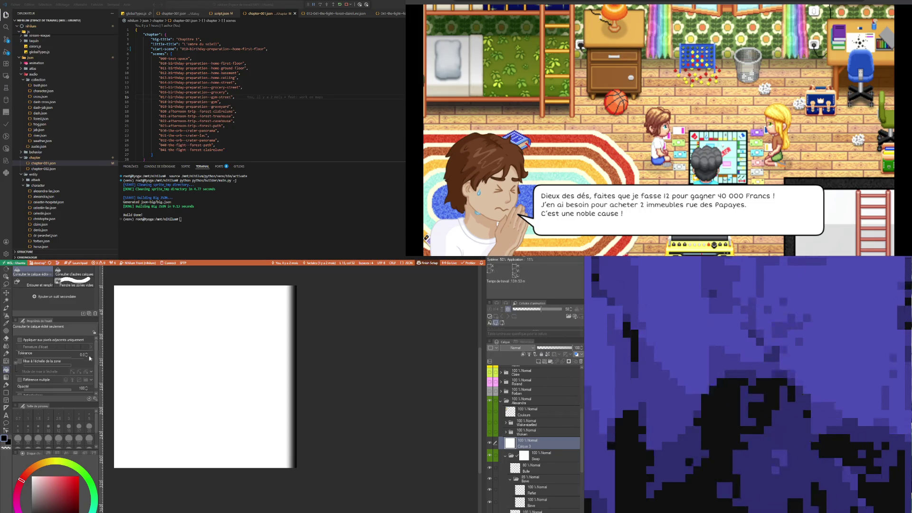
pyautogui.press('g')
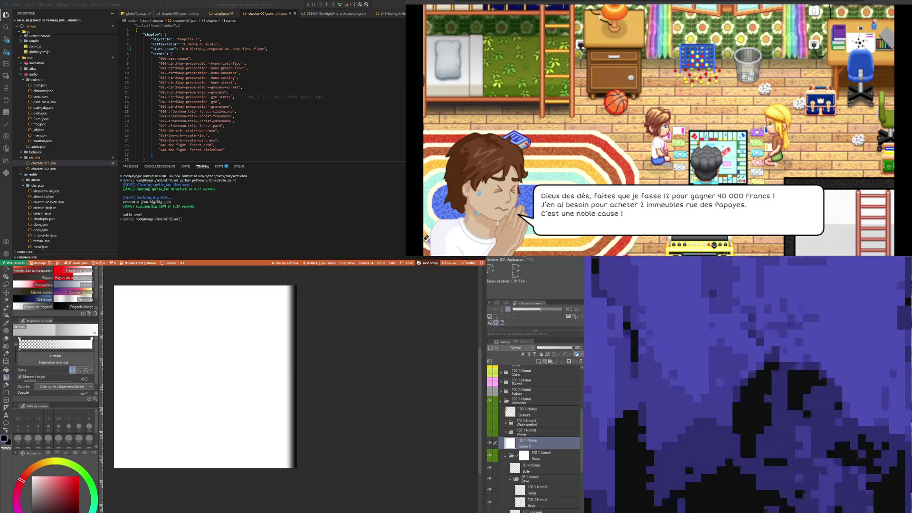
pyautogui.click(542, 431)
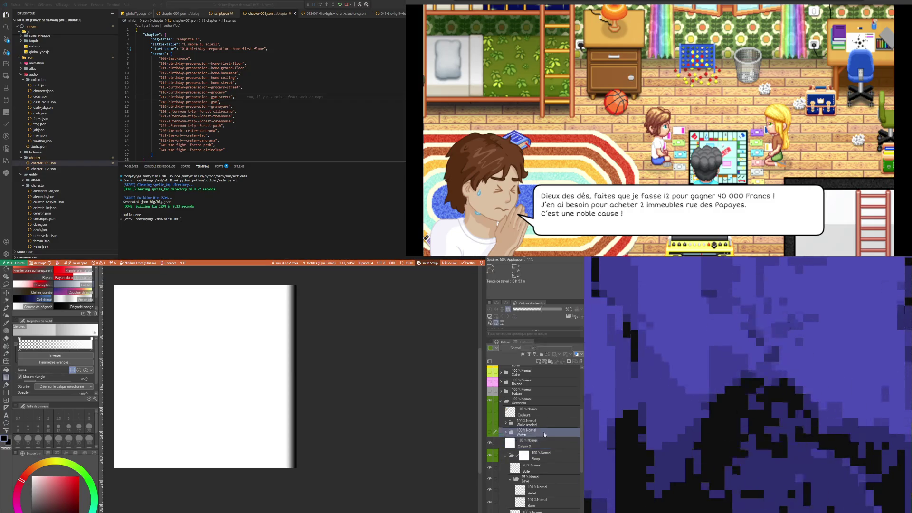
# - Delete the white Calque 3 layer covering the artwork, then select the whole canvas
pyautogui.click(545, 441)
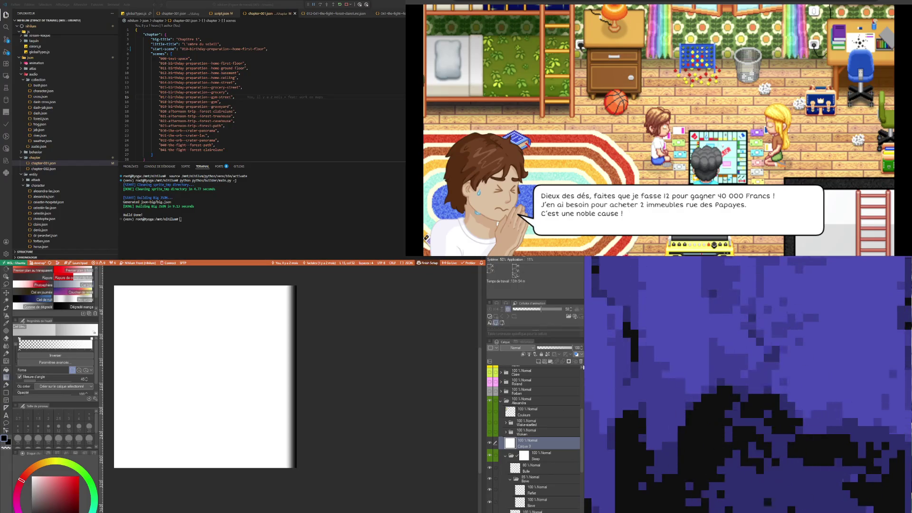
pyautogui.press('Delete')
pyautogui.hotkey('ctrl', 'a')
pyautogui.hotkey('ctrl', '-')
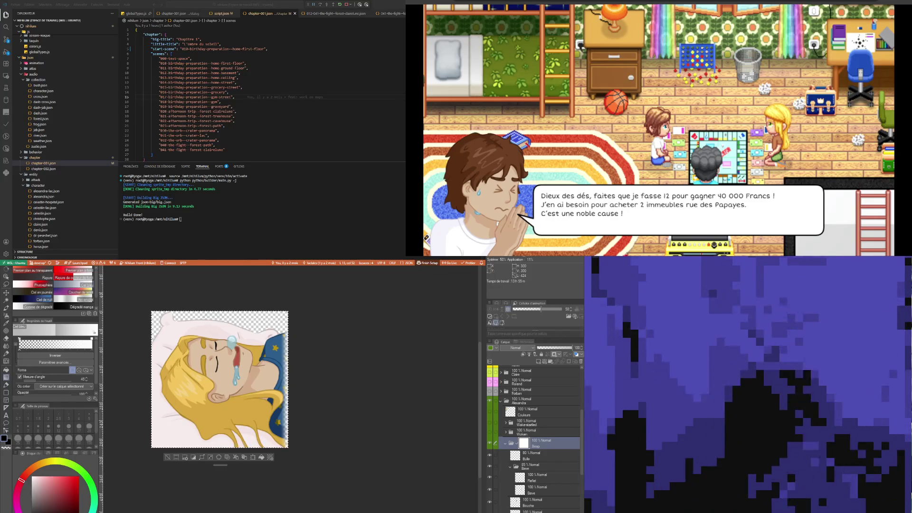
# - Deselect the canvas via the selection launcher and zoom in and out to check the artwork
pyautogui.click(213, 449)
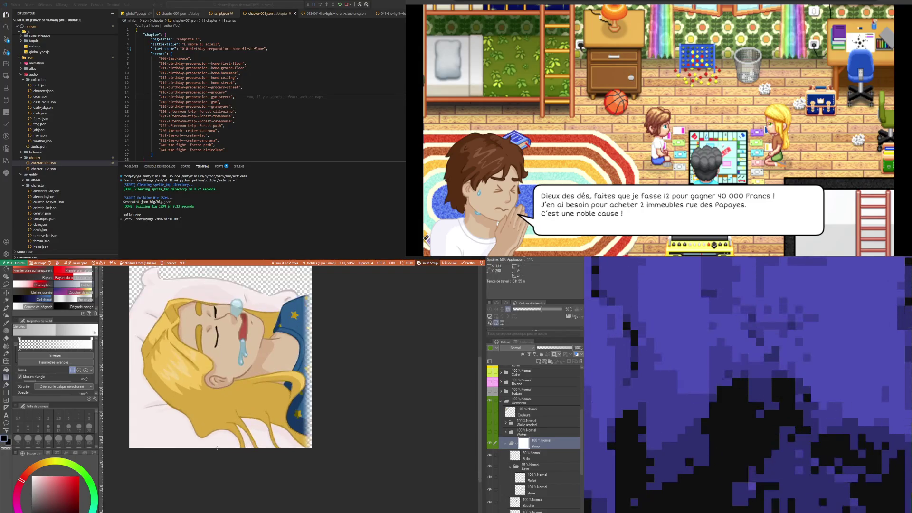
pyautogui.scroll(-2, 213, 449)
pyautogui.scroll(1, 193, 402)
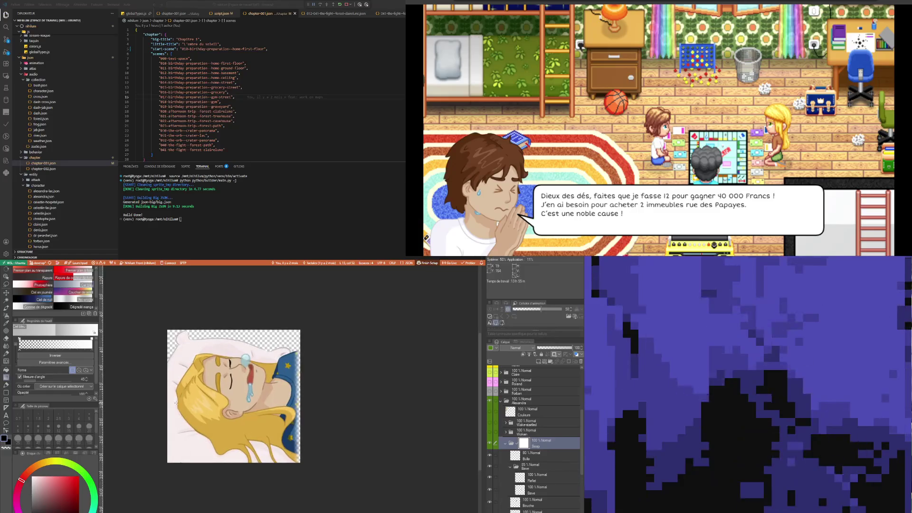
pyautogui.scroll(1, 192, 401)
pyautogui.scroll(-1, 236, 360)
pyautogui.scroll(-1, 236, 360)
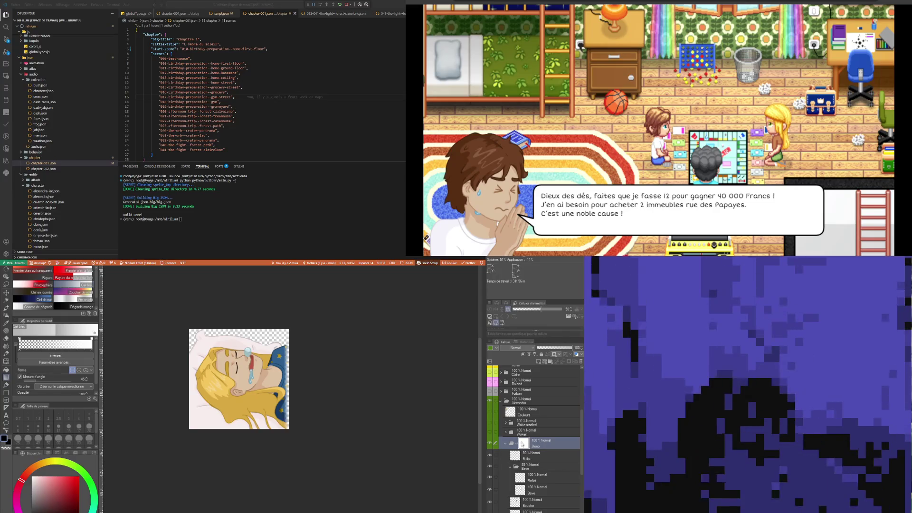
# - Turn on the Woken folder so the open-eyed girl appears on the pillow
pyautogui.click(505, 443)
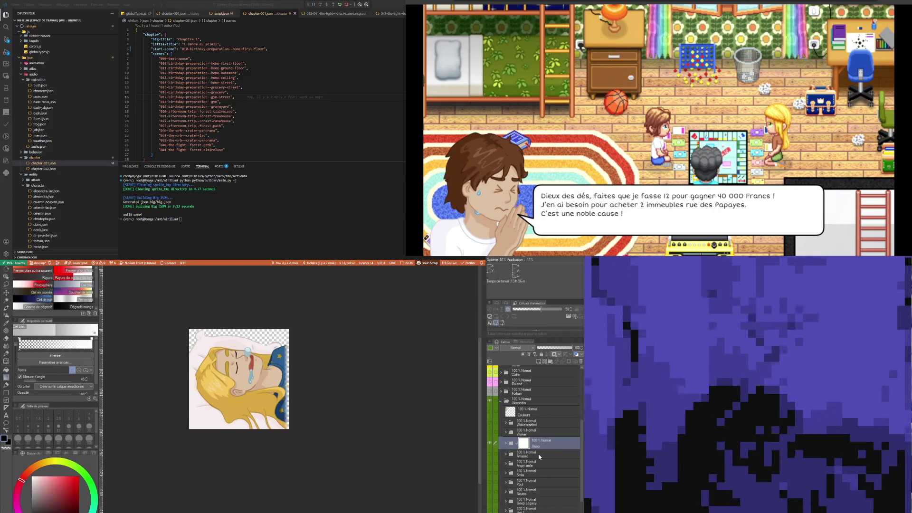
pyautogui.click(521, 454)
pyautogui.click(490, 443)
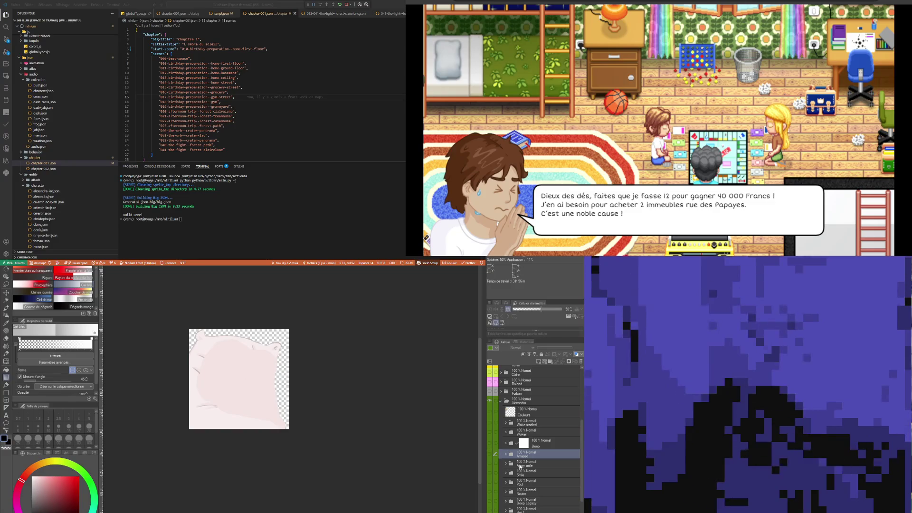
pyautogui.click(540, 467)
pyautogui.click(522, 432)
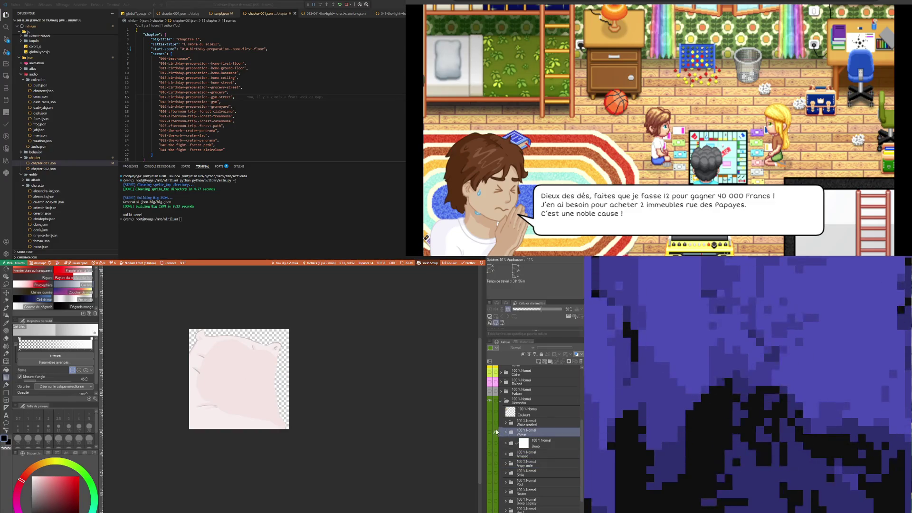
pyautogui.click(489, 432)
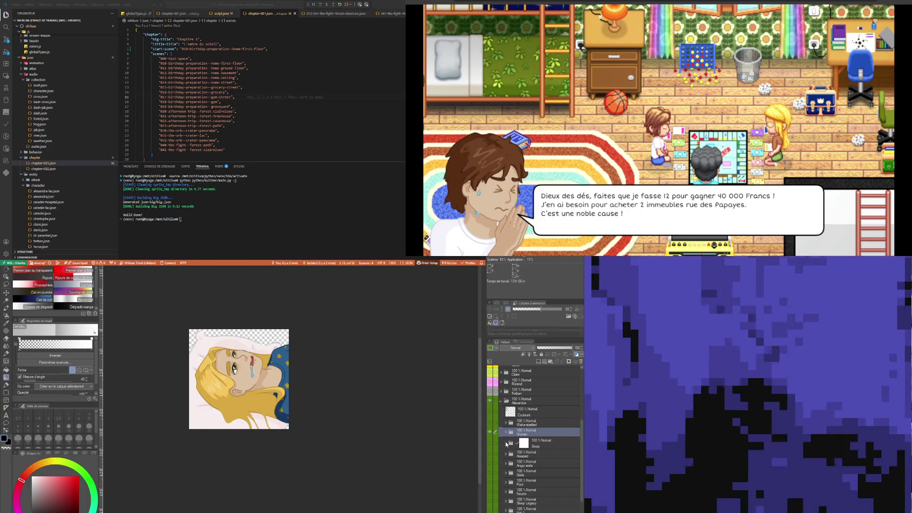
# - Expand the Sleep folder and toggle Woken's visibility to compare open and closed eyes
pyautogui.click(506, 445)
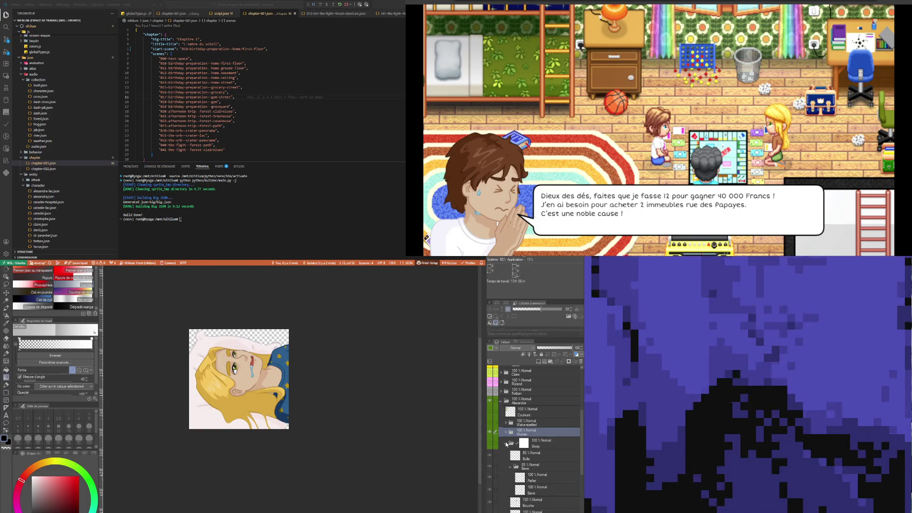
pyautogui.click(528, 444)
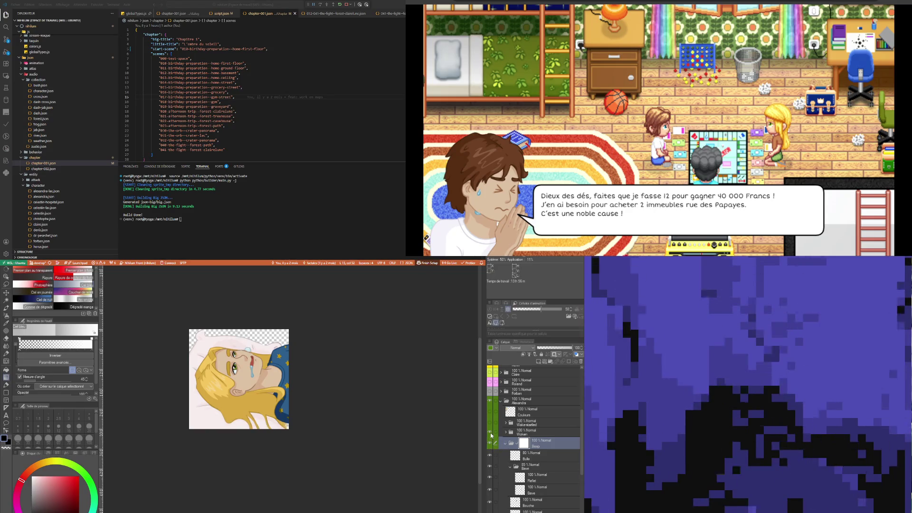
pyautogui.click(491, 434)
pyautogui.click(490, 434)
pyautogui.click(491, 434)
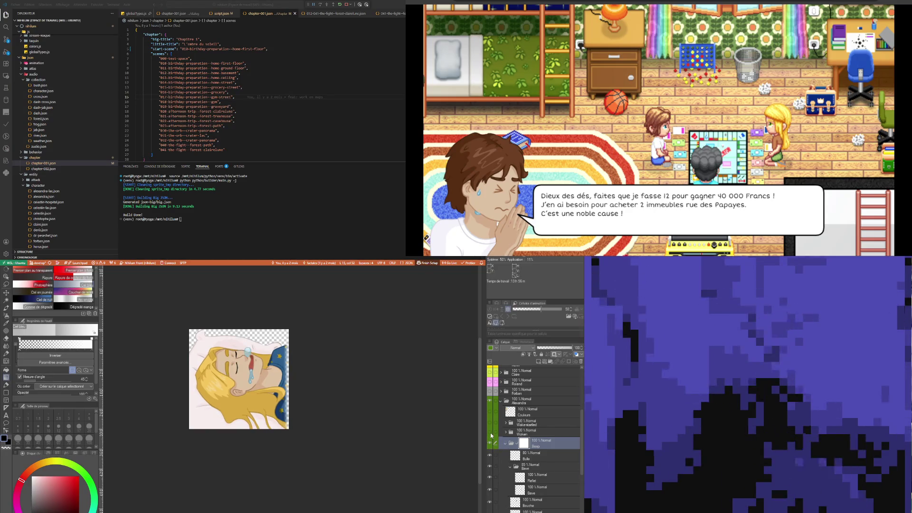
pyautogui.click(491, 434)
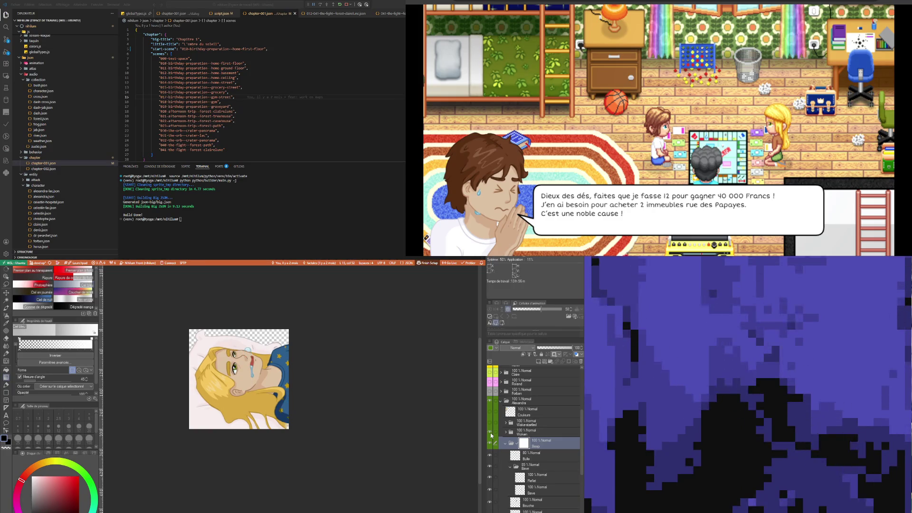
pyautogui.click(490, 434)
pyautogui.click(491, 434)
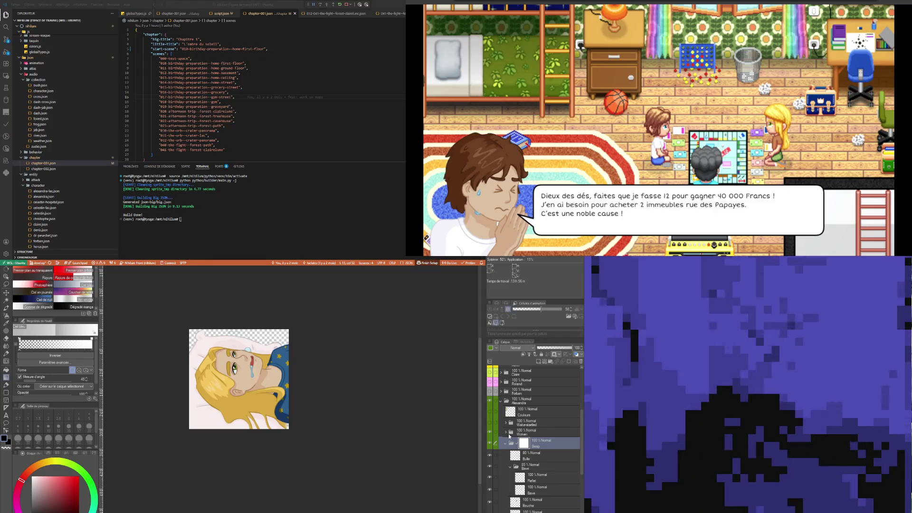
# - Expand the Woken folder and the Bave folder under Sleep to list their layers
pyautogui.click(505, 432)
pyautogui.scroll(-3, 543, 479)
pyautogui.click(511, 445)
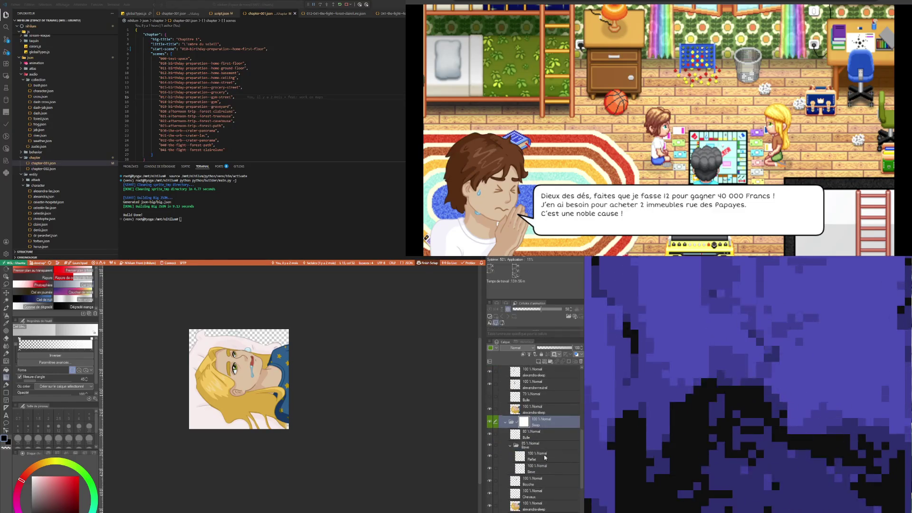
# - Collapse Bave, select the Bulle layer, and flick Woken on and off to compare faces
pyautogui.click(511, 445)
pyautogui.click(537, 434)
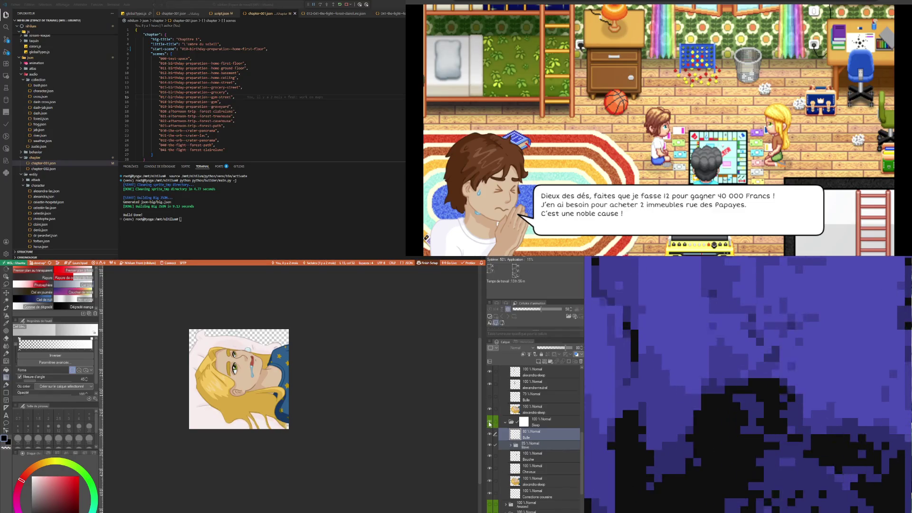
pyautogui.scroll(2, 489, 424)
pyautogui.click(491, 393)
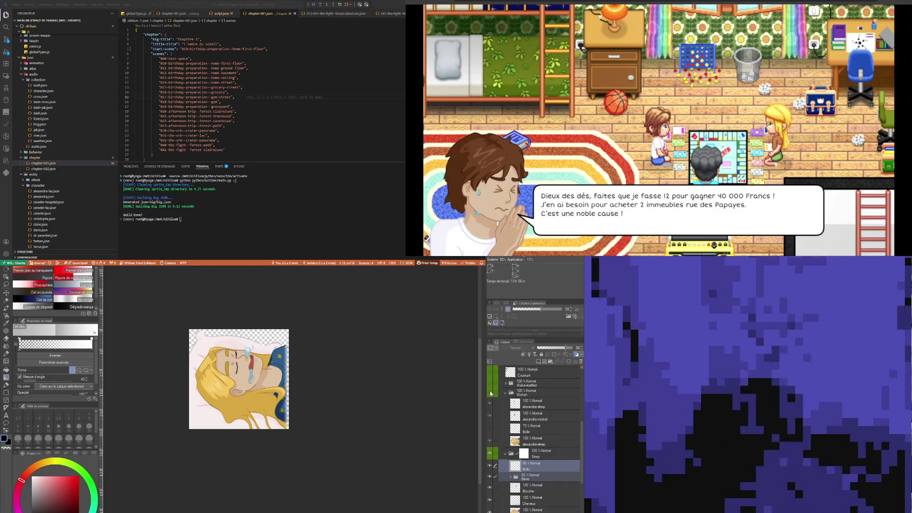
pyautogui.click(490, 393)
pyautogui.click(490, 393)
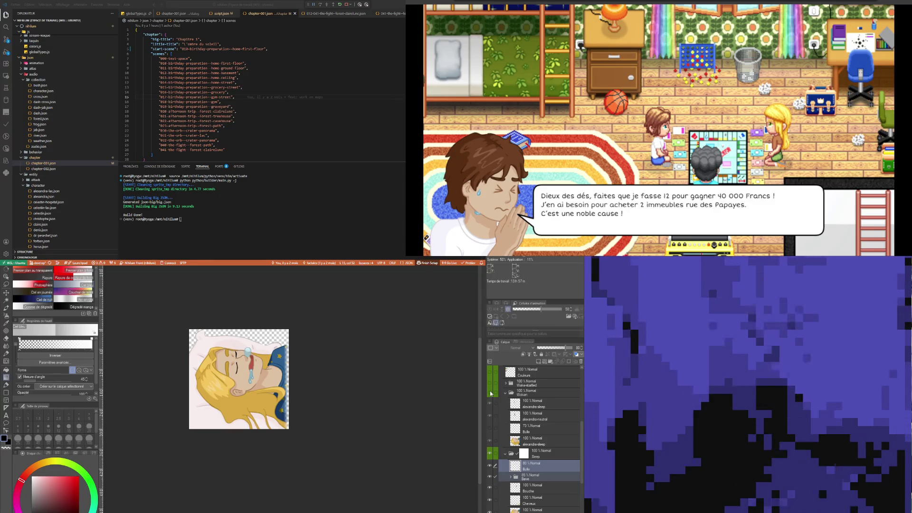
pyautogui.click(491, 393)
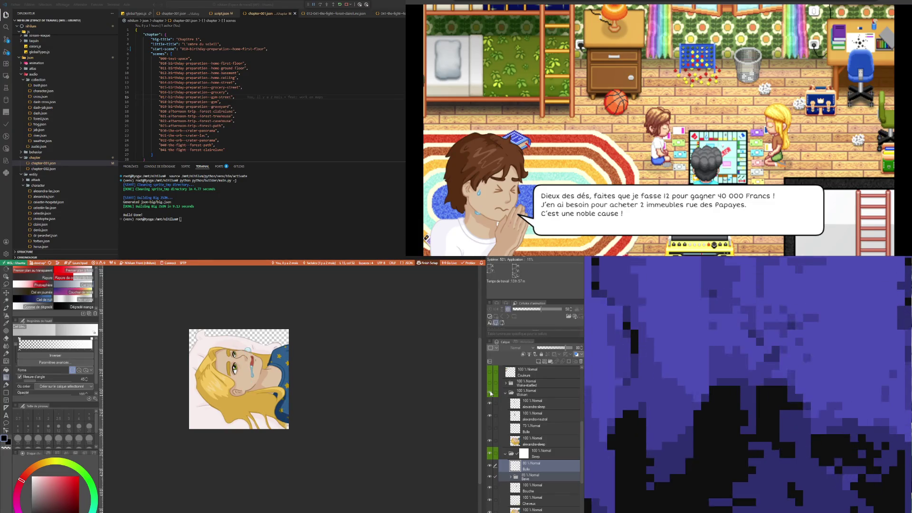
# - Reselect Bulle inside Bave and compare the awake and sleeping faces once more
pyautogui.click(527, 477)
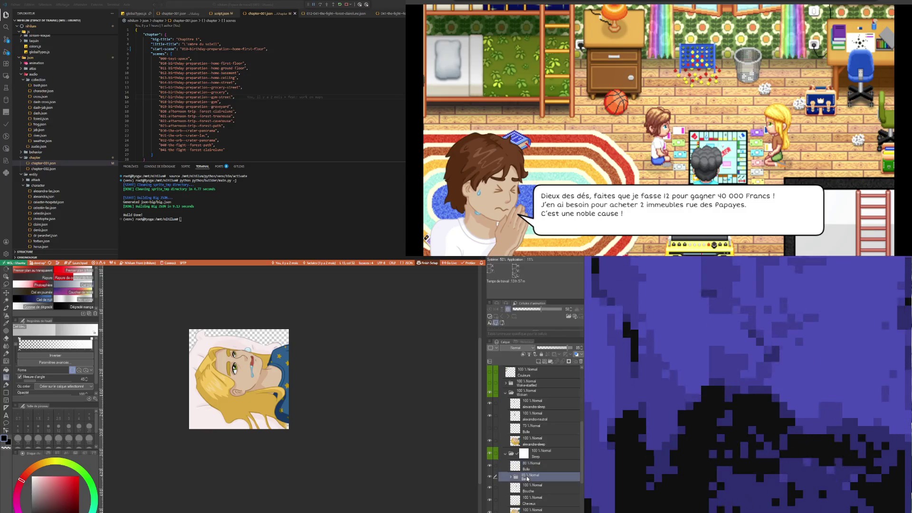
pyautogui.click(514, 463)
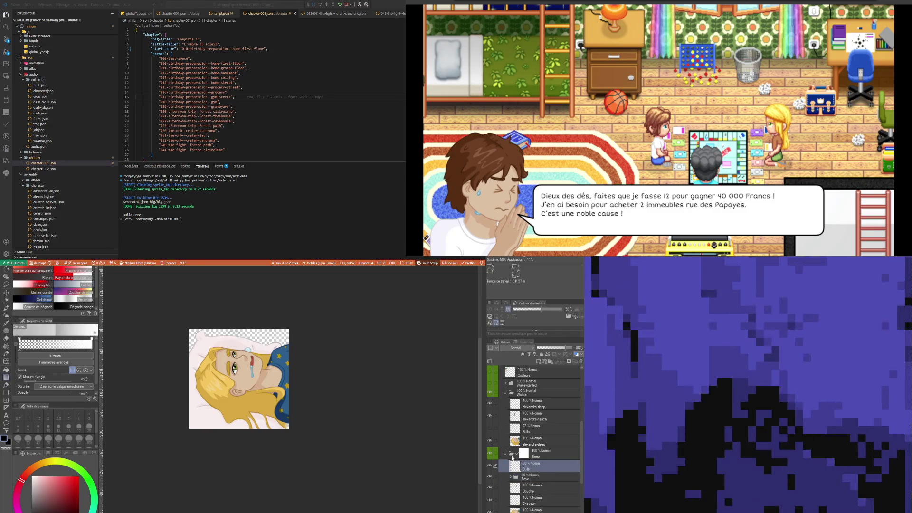
pyautogui.click(491, 392)
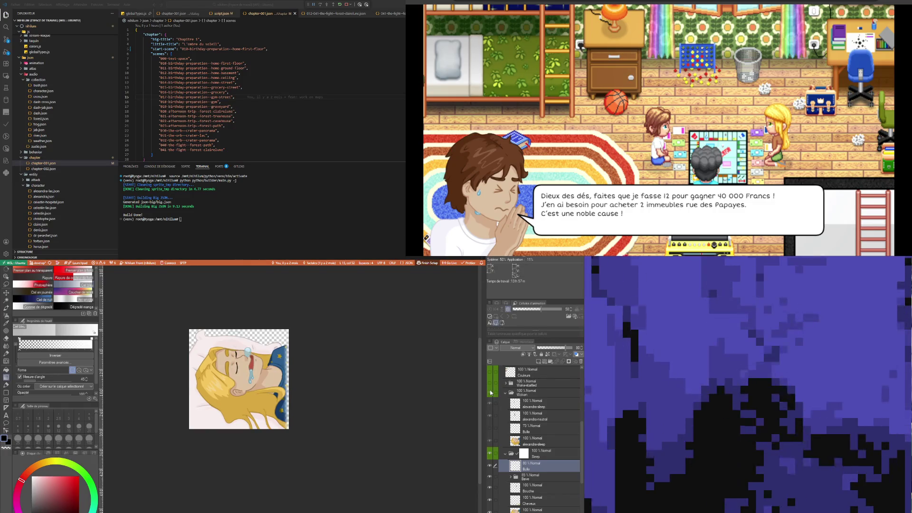
pyautogui.click(490, 392)
pyautogui.click(490, 392)
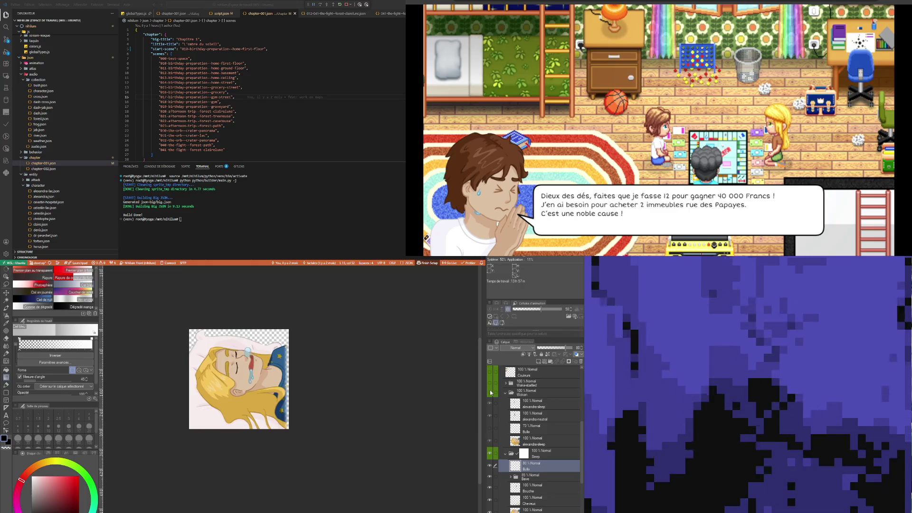
pyautogui.click(490, 392)
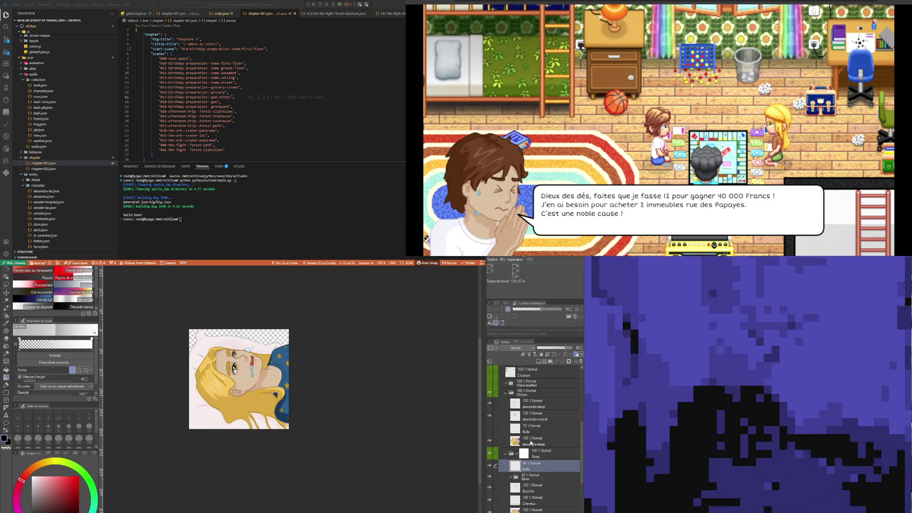
# - Delete the leftover alexandra-sleep, alexandra-neutral and Bulle layers from Woken
pyautogui.click(530, 442)
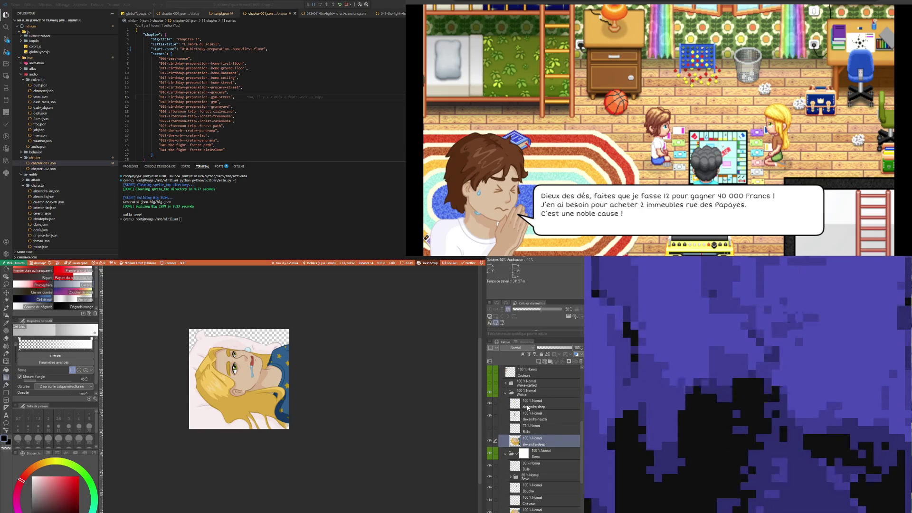
pyautogui.keyDown('shift'); pyautogui.click(528, 406); pyautogui.keyUp('shift')
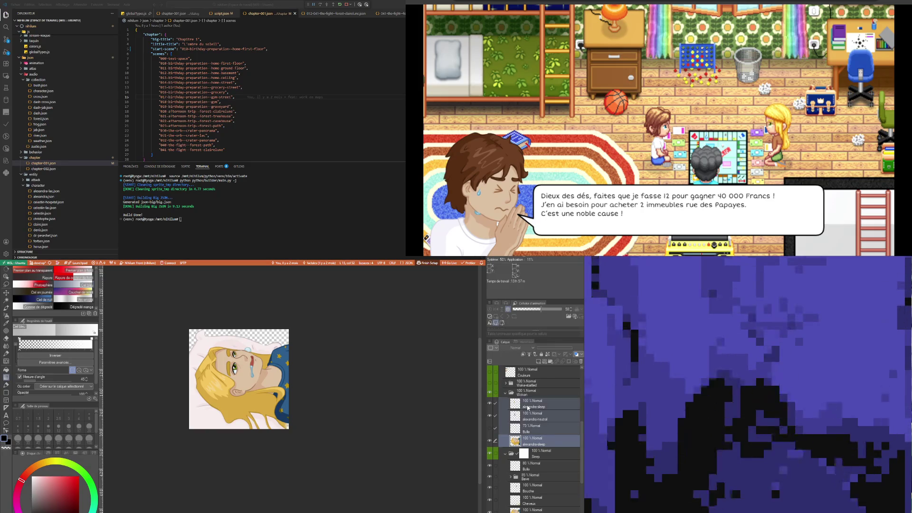
pyautogui.click(580, 363)
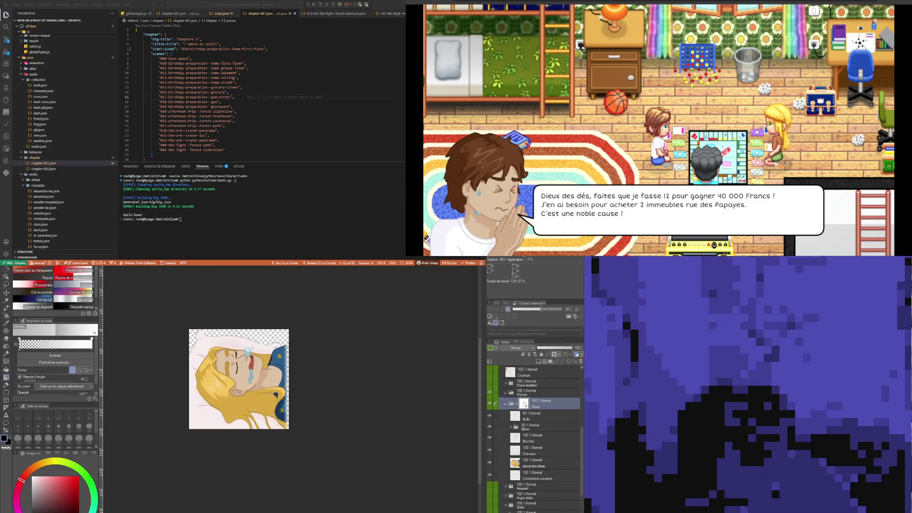
# - Move the Sleep folder under Wake-startled and drag the Woken folder inside Wake-startled
pyautogui.moveTo(525, 404); pyautogui.dragTo(537, 422)
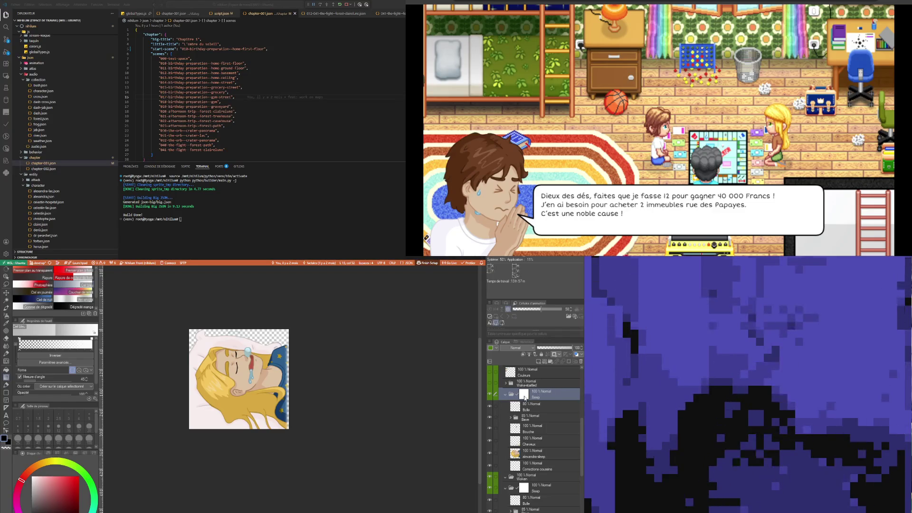
pyautogui.click(521, 478)
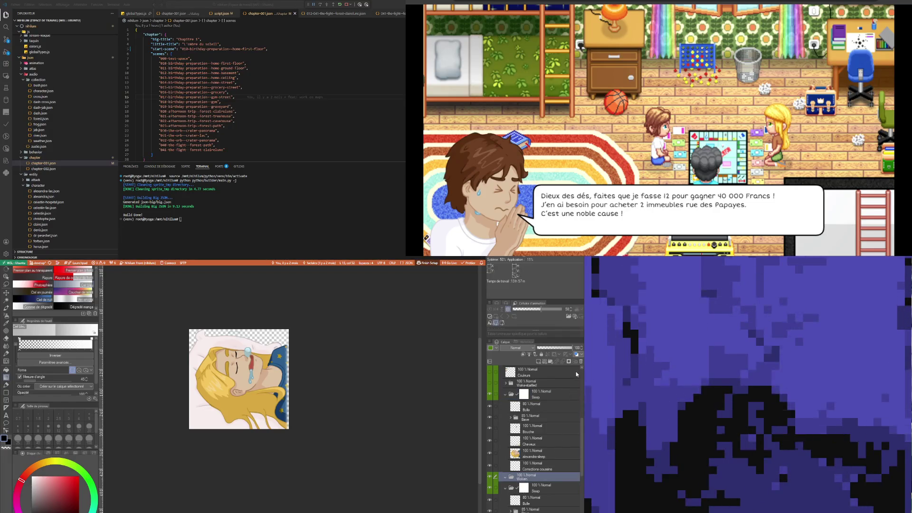
pyautogui.moveTo(522, 478); pyautogui.dragTo(523, 387)
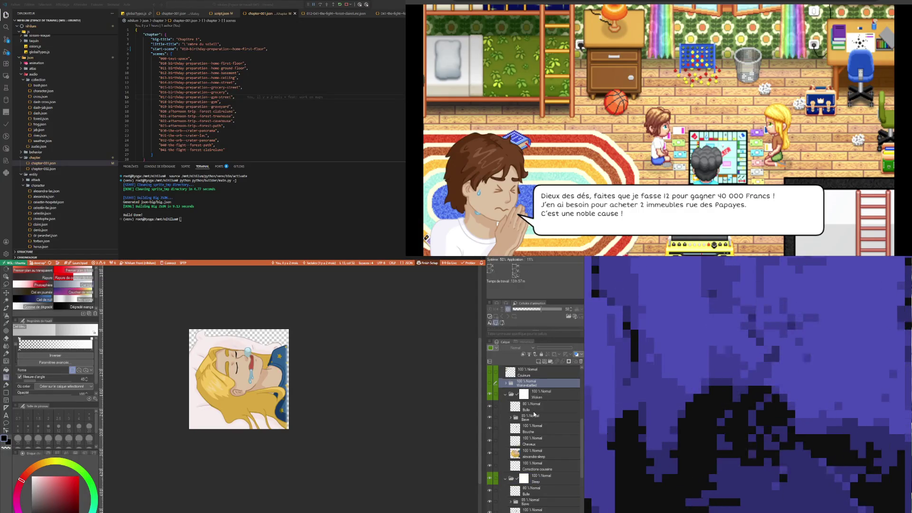
pyautogui.click(530, 407)
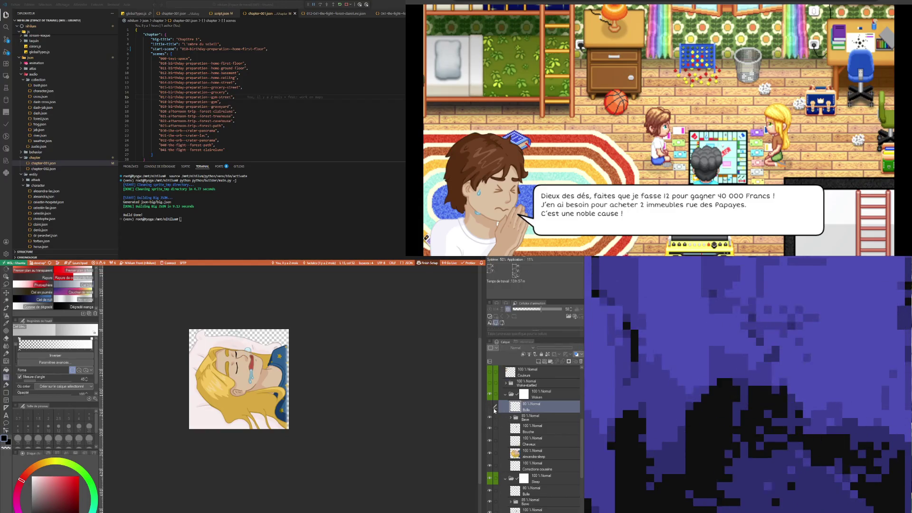
pyautogui.click(553, 419)
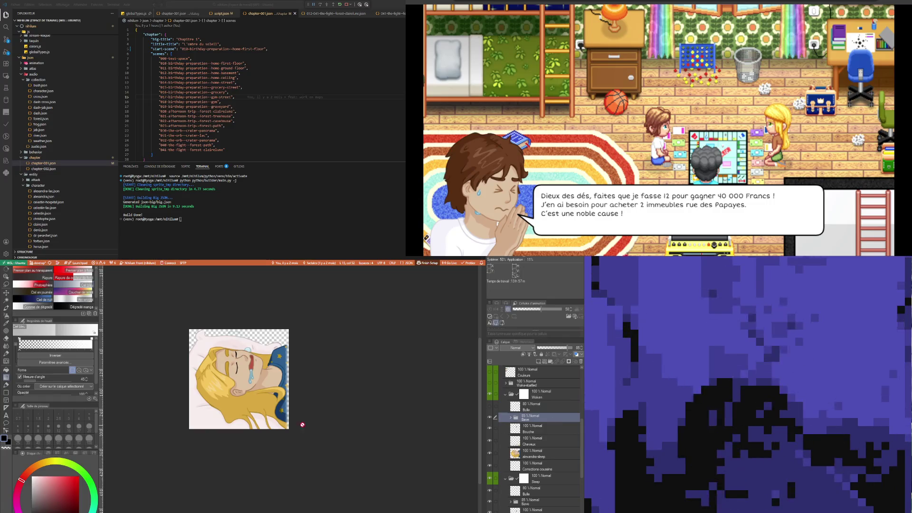
# - Zoom in on the face, browse the Bouche and alexandra-sleep layers, and collapse the Sleep folder
pyautogui.scroll(2, 237, 371)
pyautogui.scroll(2, 237, 371)
pyautogui.scroll(3, 237, 371)
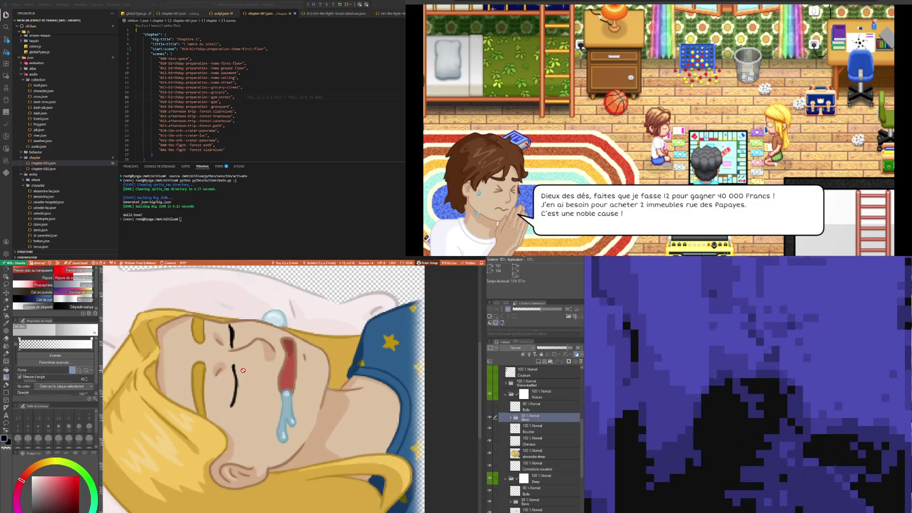
pyautogui.scroll(-3, 243, 371)
pyautogui.click(540, 430)
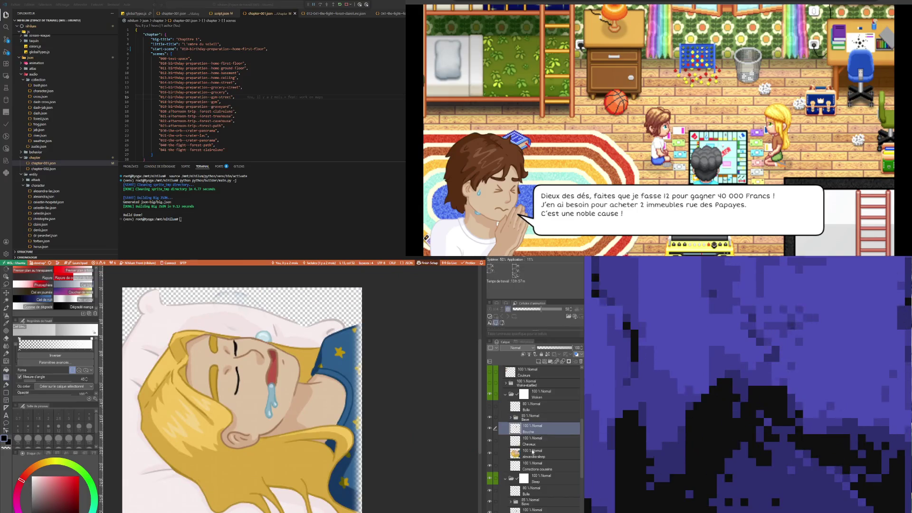
pyautogui.click(531, 454)
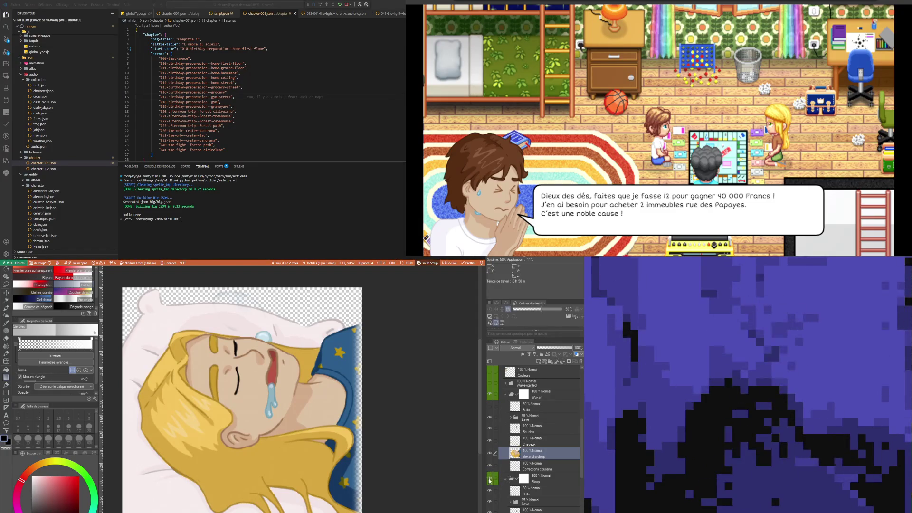
pyautogui.click(506, 479)
pyautogui.click(536, 428)
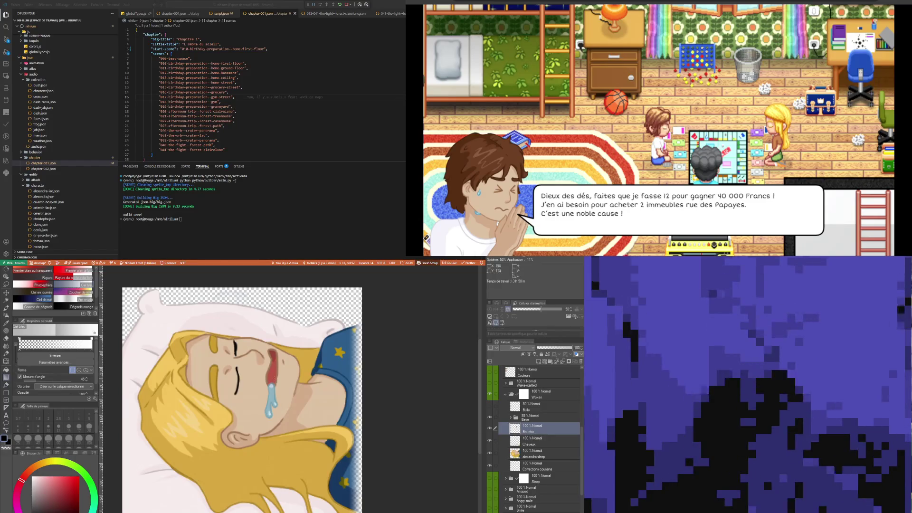
# - Toggle the alexandra-sleep face layer's visibility, then eyedrop the skin tone from her face
pyautogui.scroll(3, 252, 414)
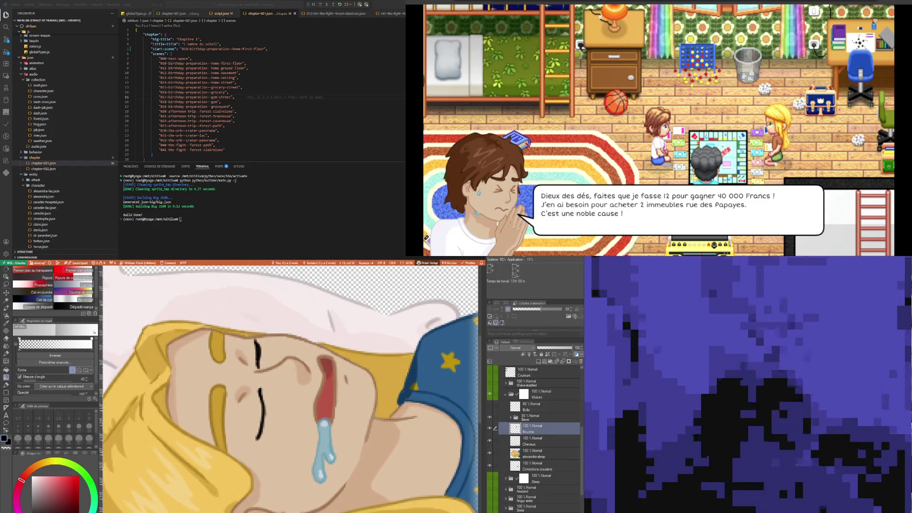
pyautogui.click(539, 442)
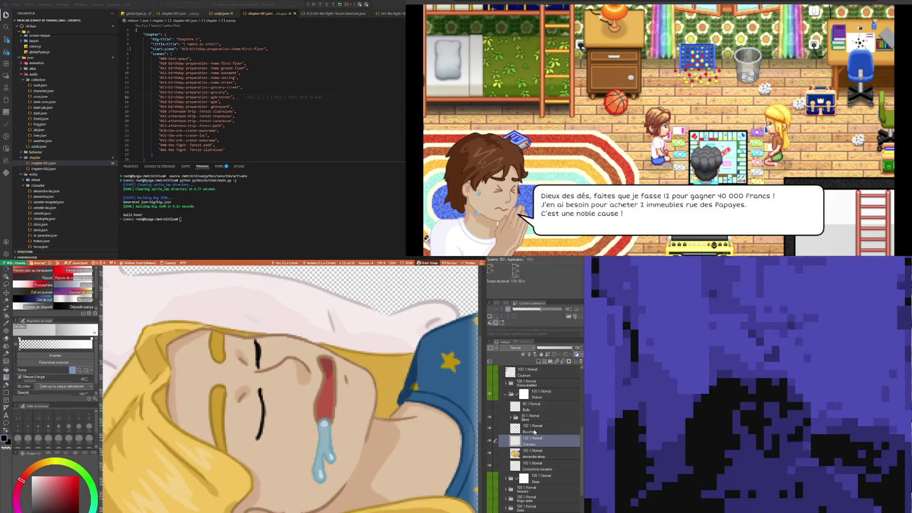
pyautogui.click(534, 429)
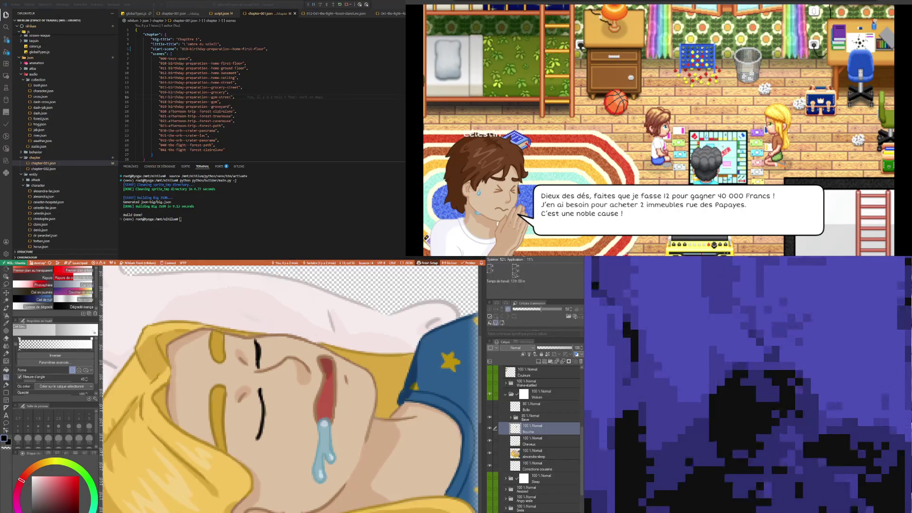
pyautogui.click(540, 469)
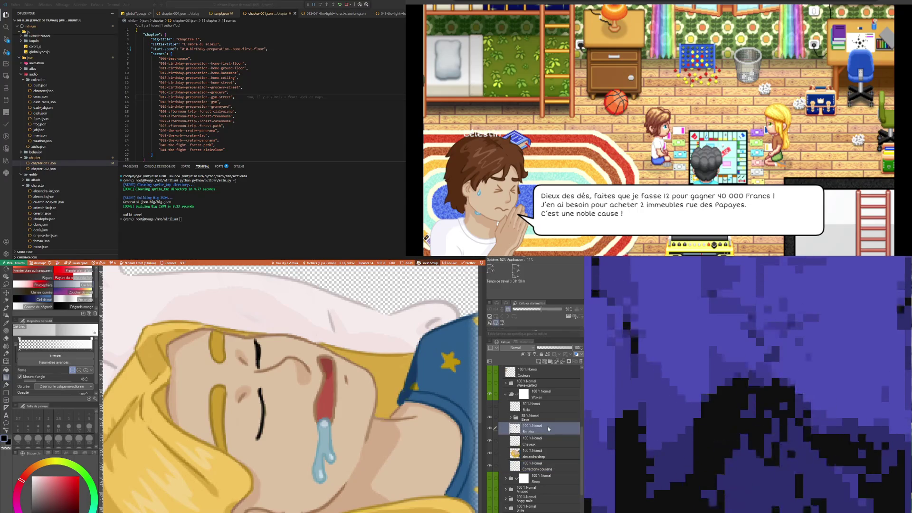
pyautogui.click(539, 455)
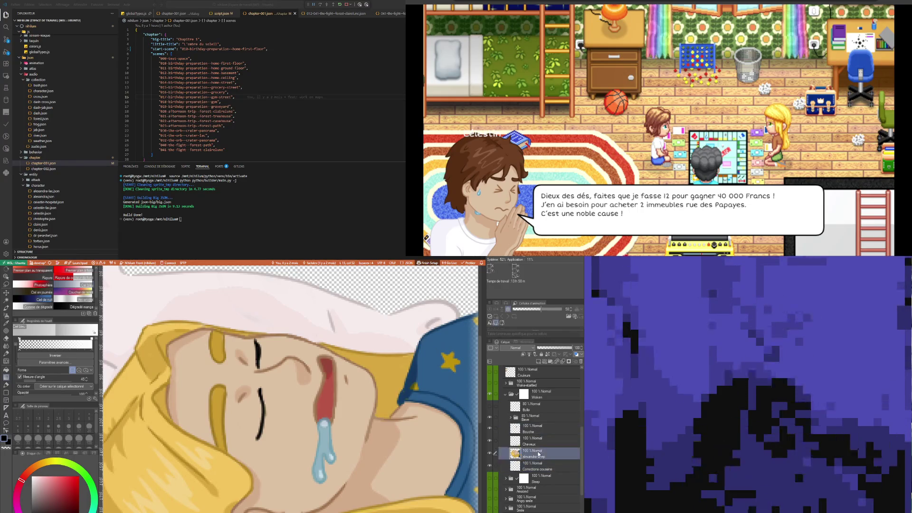
pyautogui.click(490, 454)
pyautogui.click(490, 454)
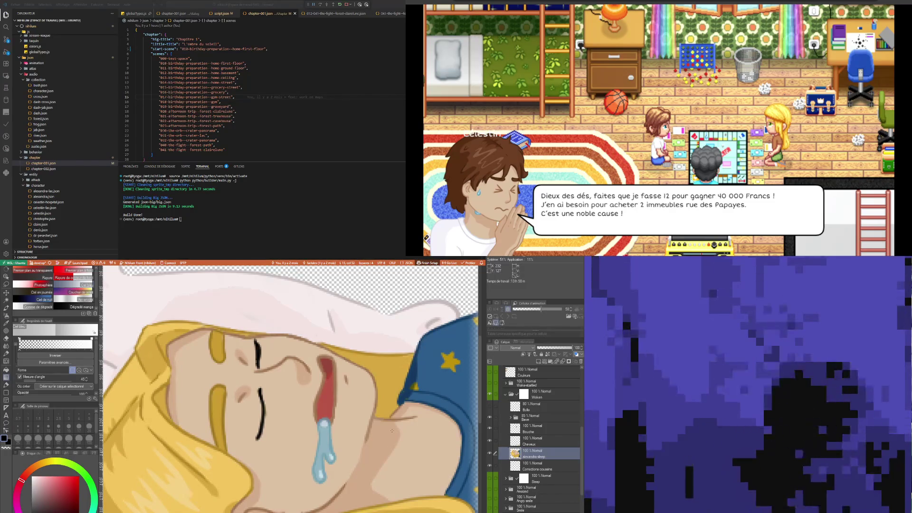
pyautogui.press('i')
pyautogui.click(278, 420)
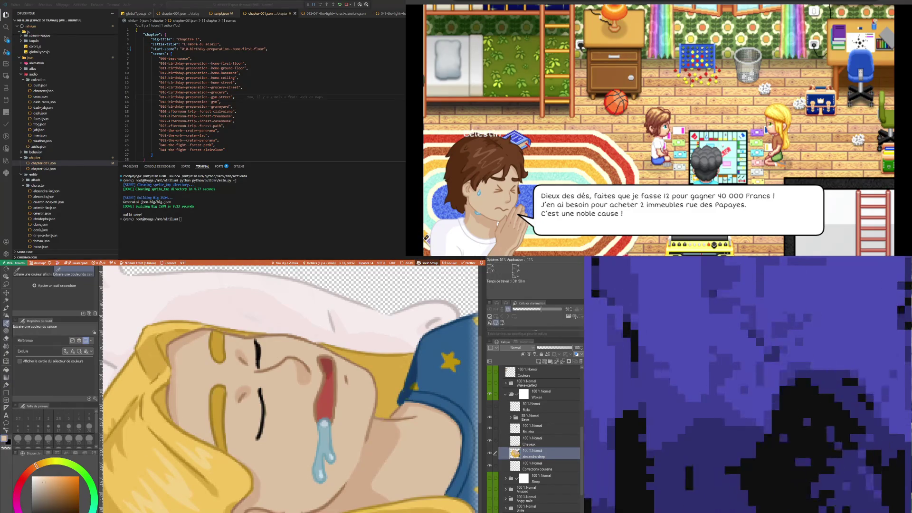
# - Lasso both closed eyes and create a new layer folder named Yeux
pyautogui.press('m')
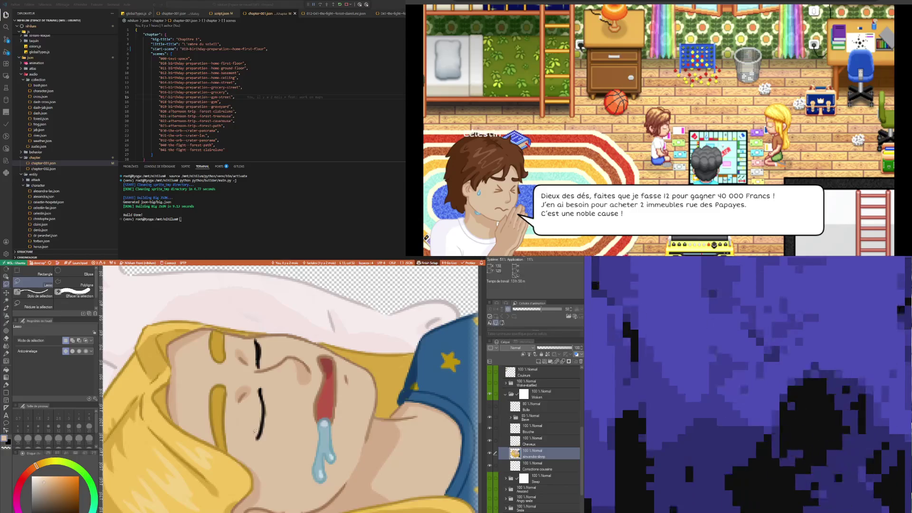
pyautogui.moveTo(248, 439)
pyautogui.mouseDown()
pyautogui.moveTo(257, 406)
pyautogui.moveTo(250, 445)
pyautogui.mouseUp()
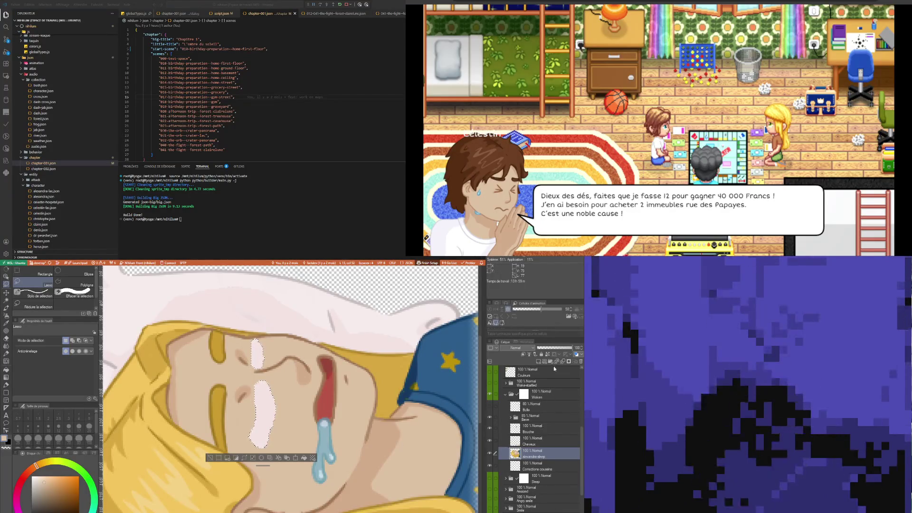
pyautogui.hotkey('ctrl', 'g')
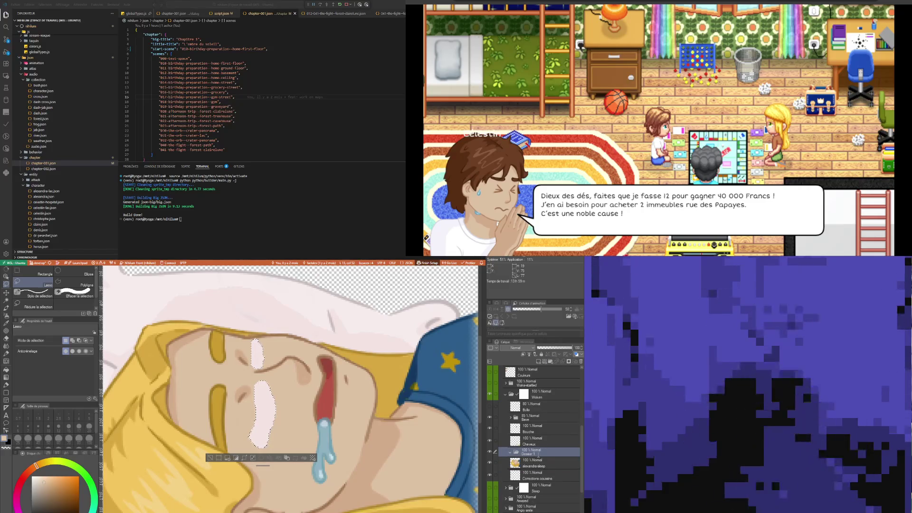
pyautogui.doubleClick(528, 454)
pyautogui.write('Yeux')
pyautogui.press('Return')
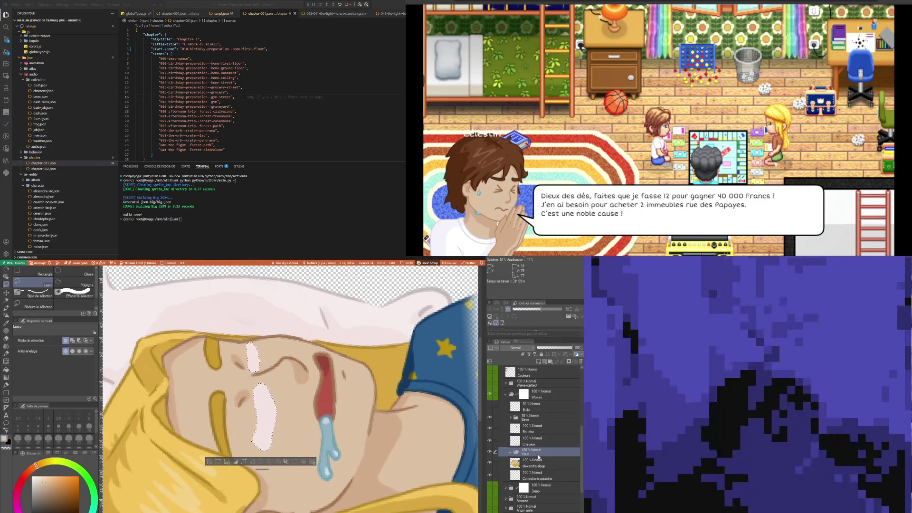
# - Paste a copy of the eyes into Yeux and fill the original eye area with skin colour
pyautogui.hotkey('ctrl', 'c')
pyautogui.hotkey('ctrl', 'v')
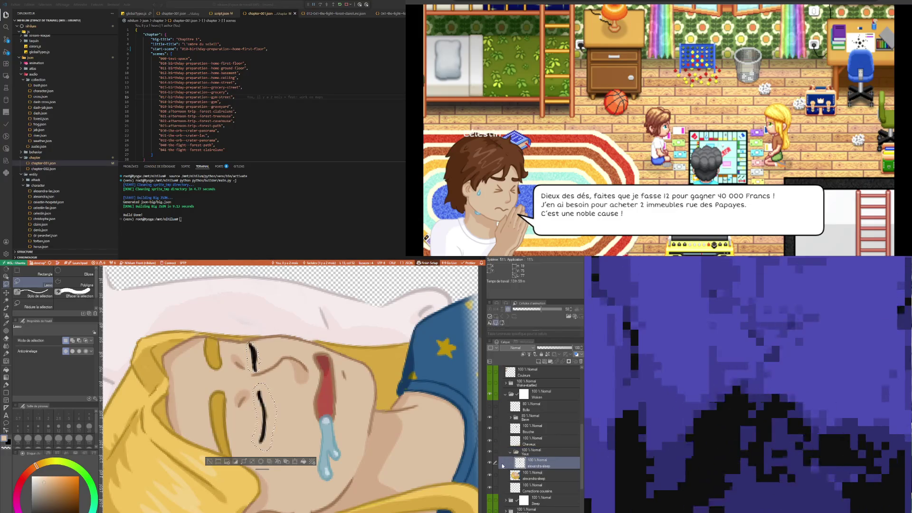
pyautogui.hotkey('alt', 'BackSpace')
pyautogui.hotkey('alt', '[')
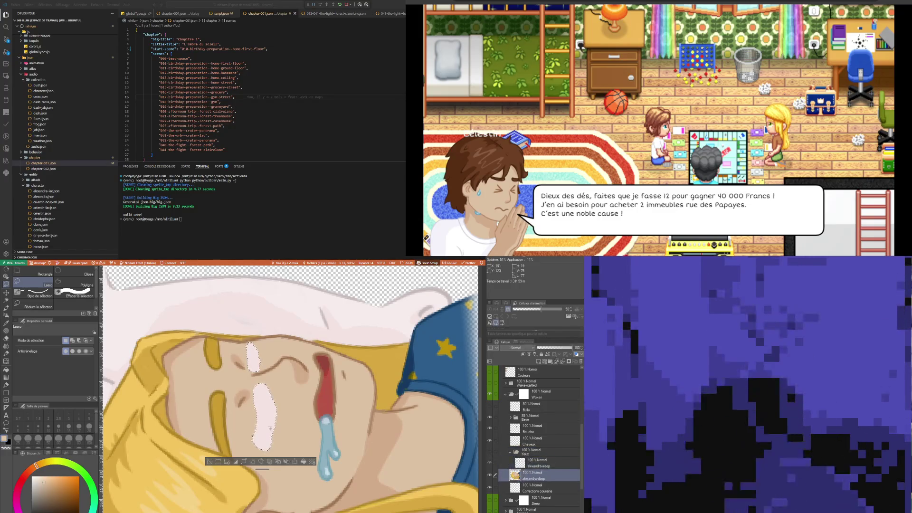
pyautogui.click(209, 462)
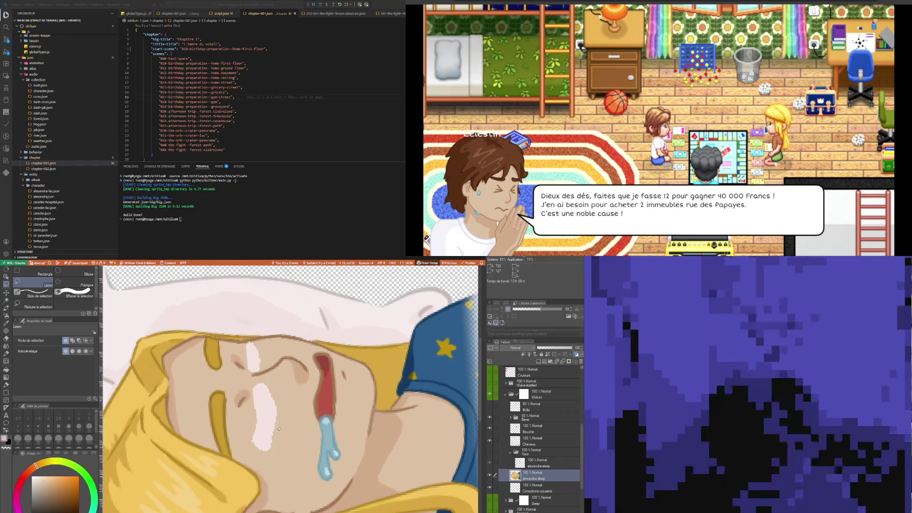
pyautogui.press('i')
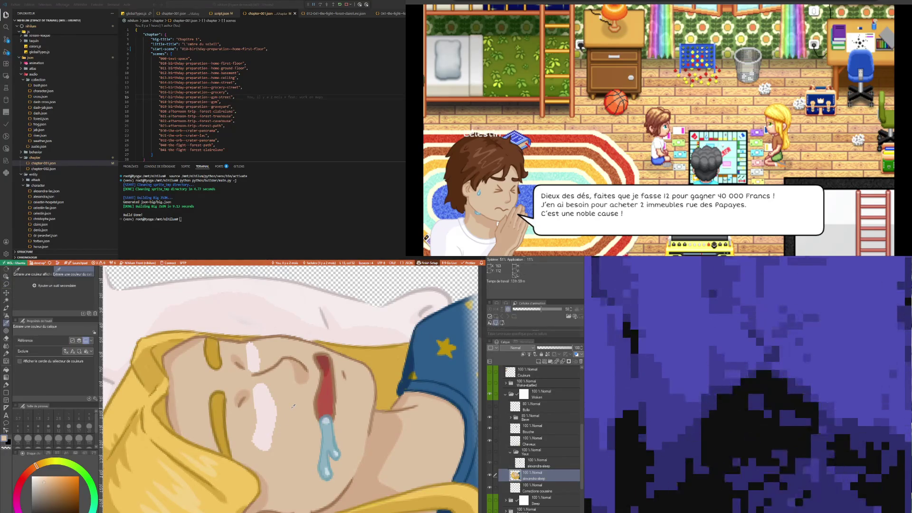
pyautogui.press('p')
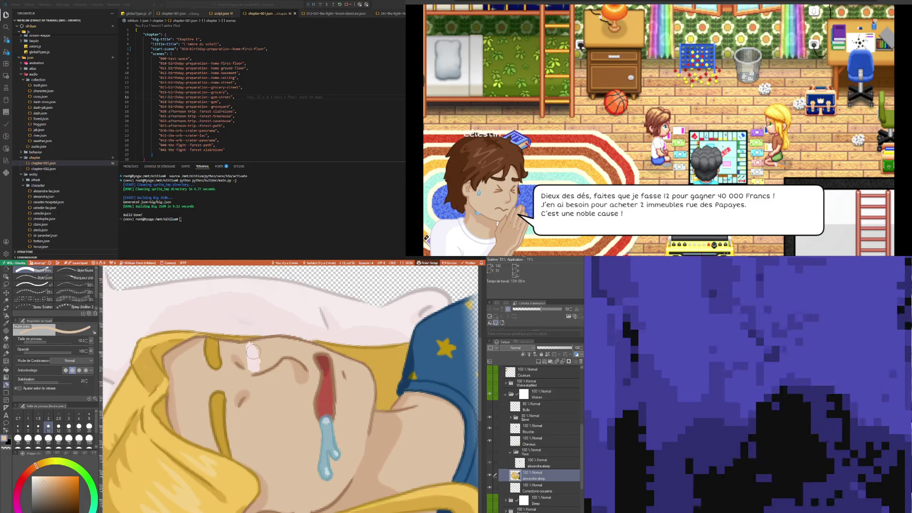
# - Paint sampled skin tone over the leftover eye marks at brush sizes 3–5, then select the copied eye layer
pyautogui.press('[')
pyautogui.press('[')
pyautogui.press('[')
pyautogui.moveTo(252, 360); pyautogui.dragTo(248, 358)
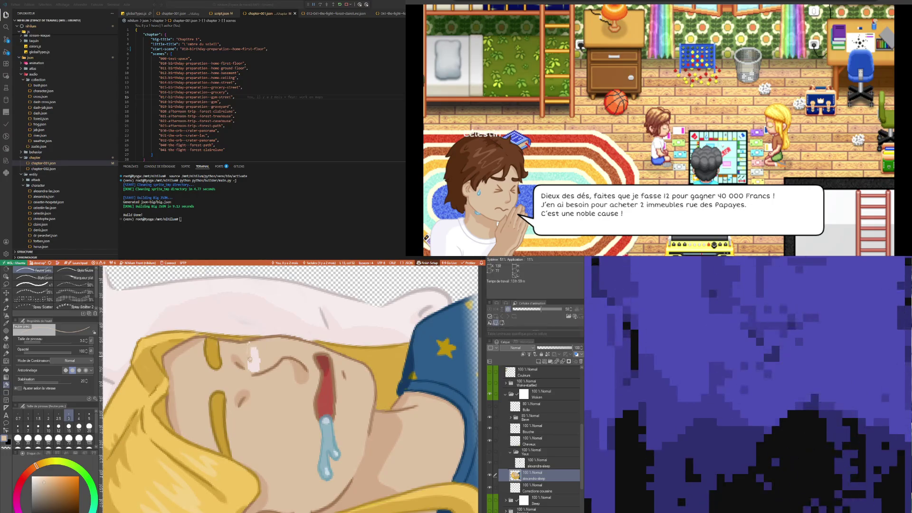
pyautogui.click(88, 415)
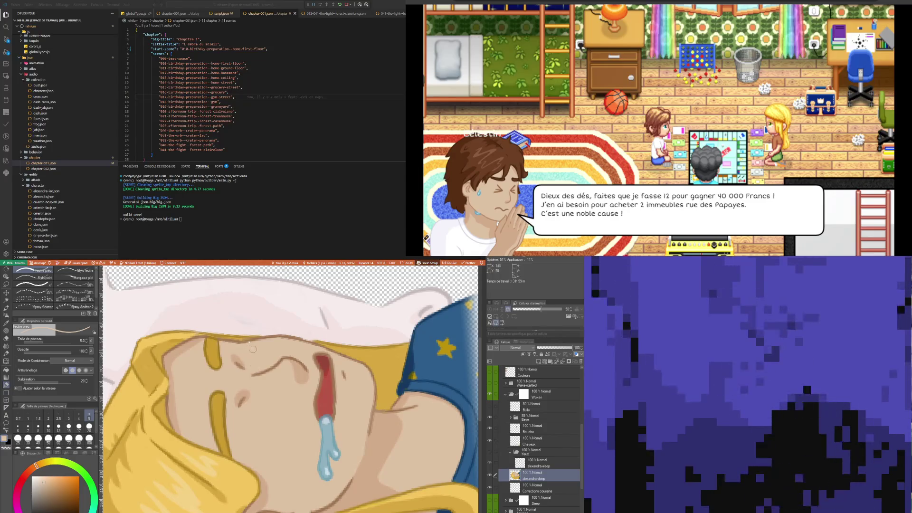
pyautogui.press('i')
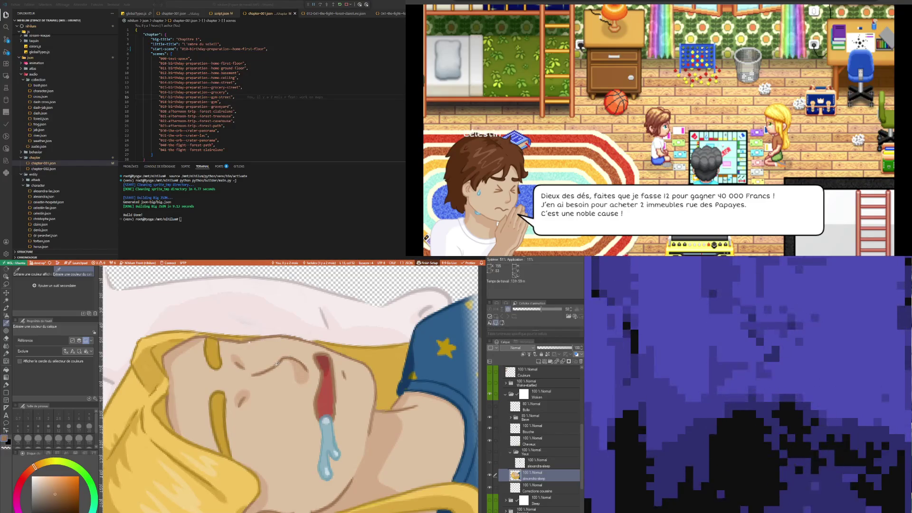
pyautogui.press('b')
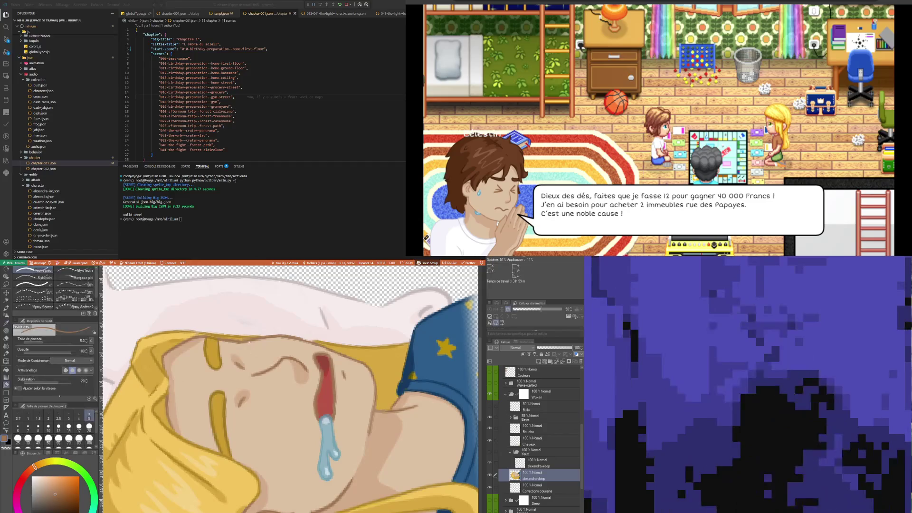
pyautogui.press('[')
pyautogui.press('[')
pyautogui.press('[')
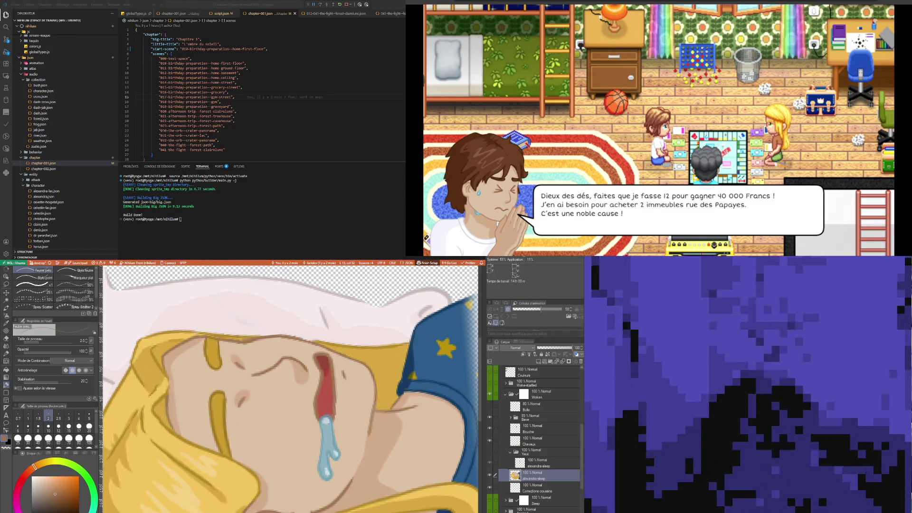
pyautogui.click(508, 463)
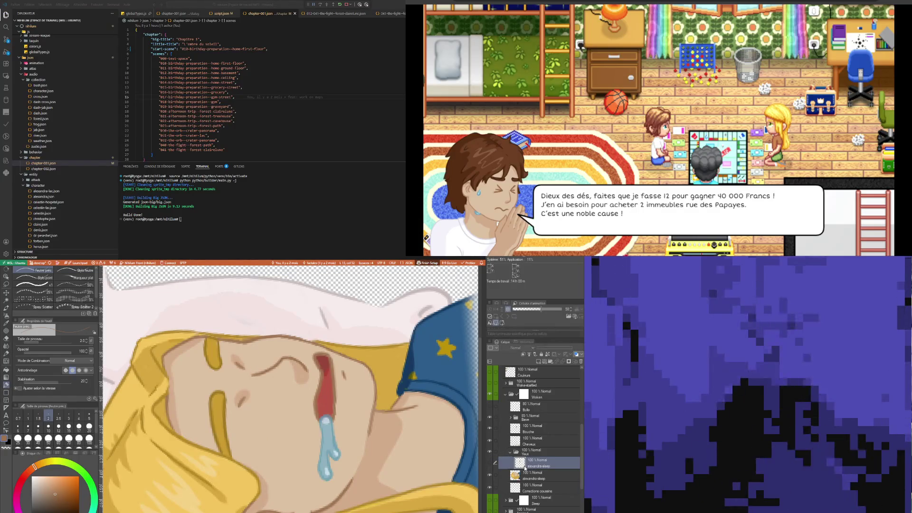
# - Add a new empty layer and set the marker pen to a sampled colour at size 3
pyautogui.click(539, 362)
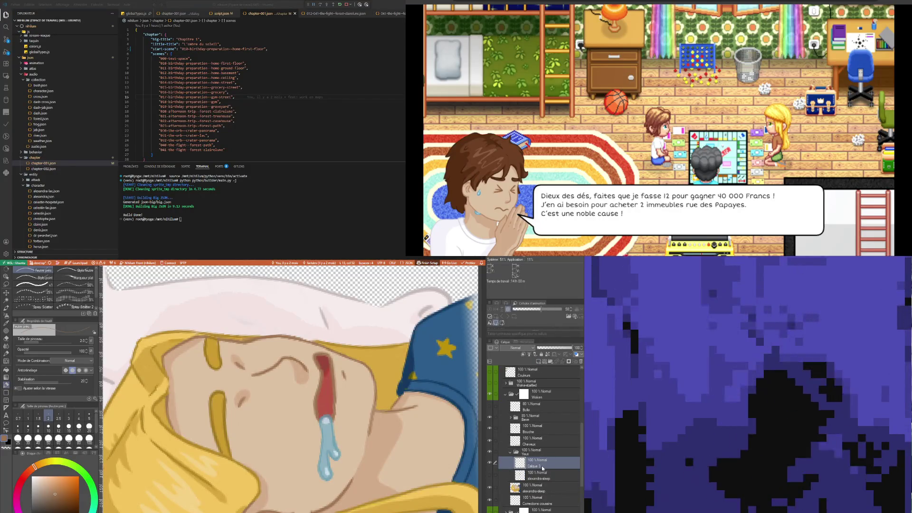
pyautogui.press('i')
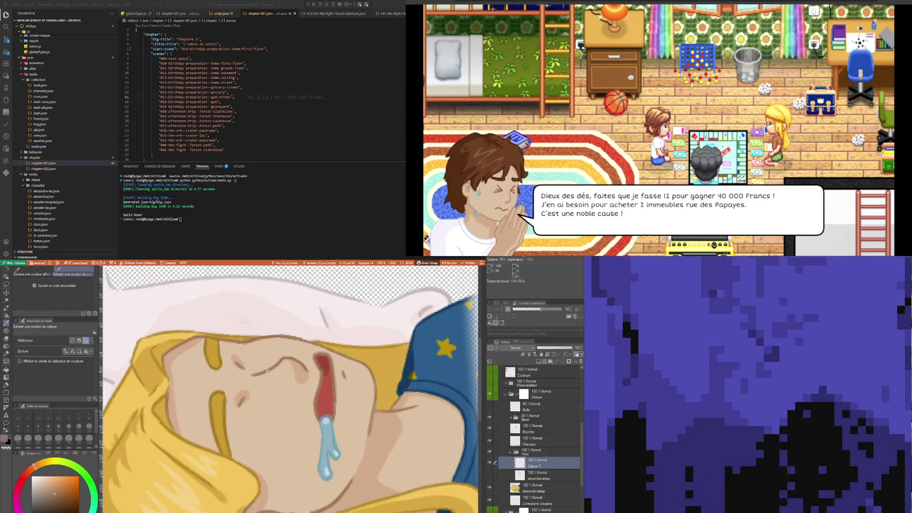
pyautogui.press('p')
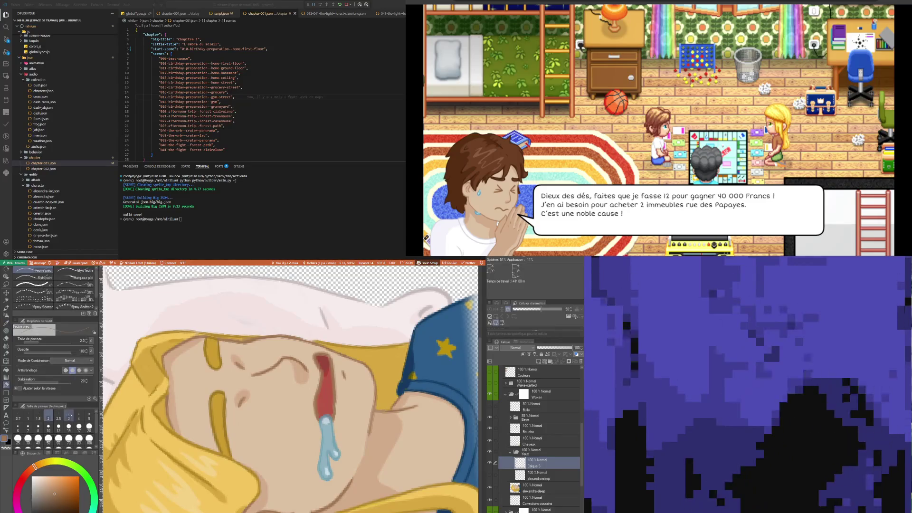
pyautogui.press(']')
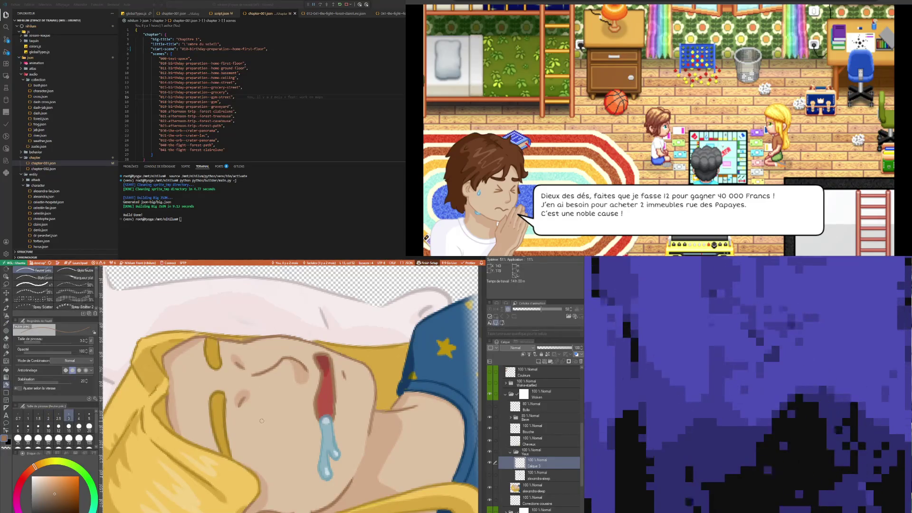
# - Show the copied closed eyes at 21% opacity as a guide, then reselect Calque 3
pyautogui.click(536, 475)
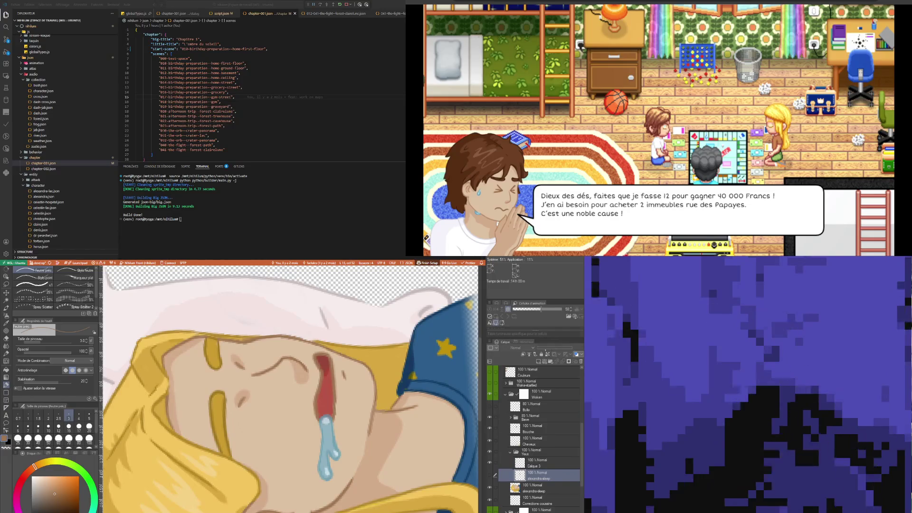
pyautogui.click(490, 475)
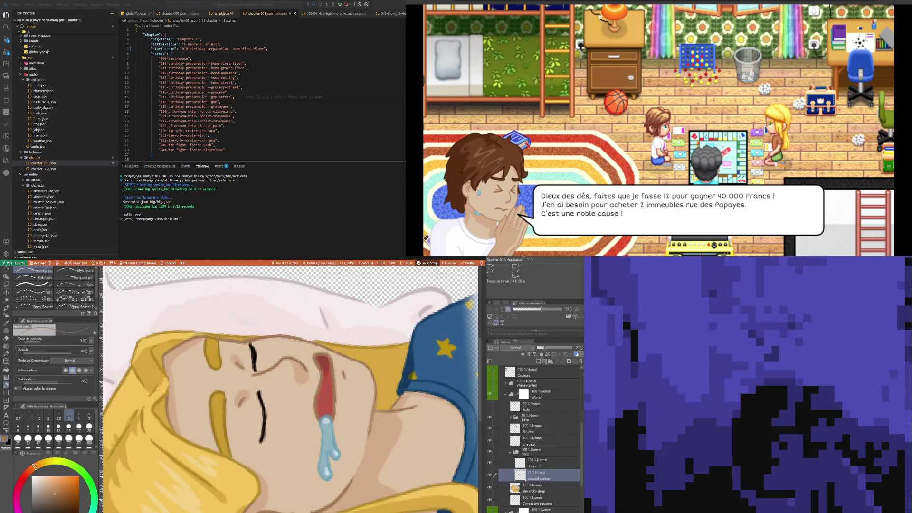
pyautogui.moveTo(570, 348); pyautogui.dragTo(541, 348)
pyautogui.click(539, 463)
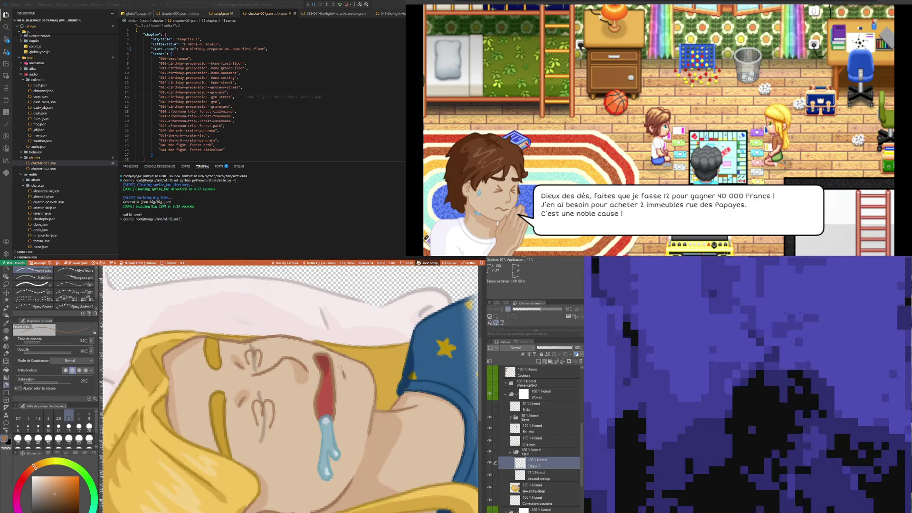
# - Turn the 21% alexandra-sleep reference layer back on and zoom around the face to inspect it
pyautogui.scroll(-5, 339, 366)
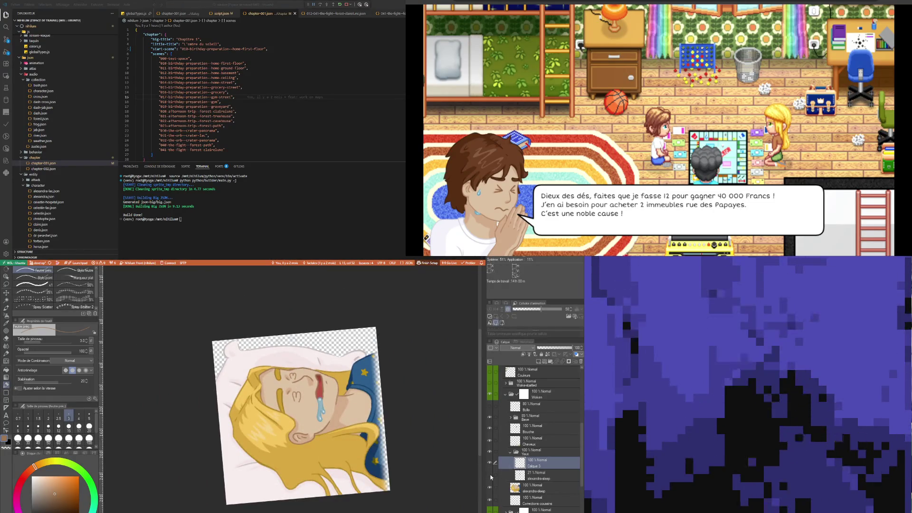
pyautogui.click(490, 474)
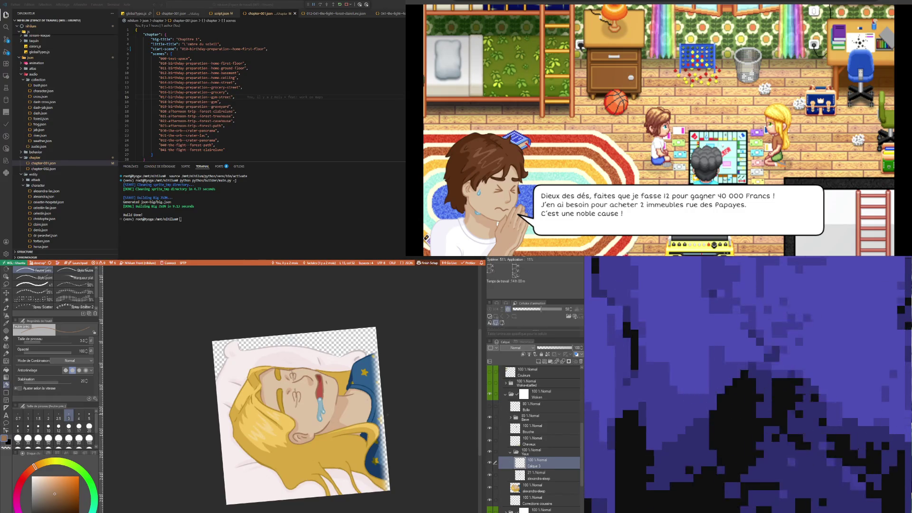
pyautogui.scroll(3, 331, 382)
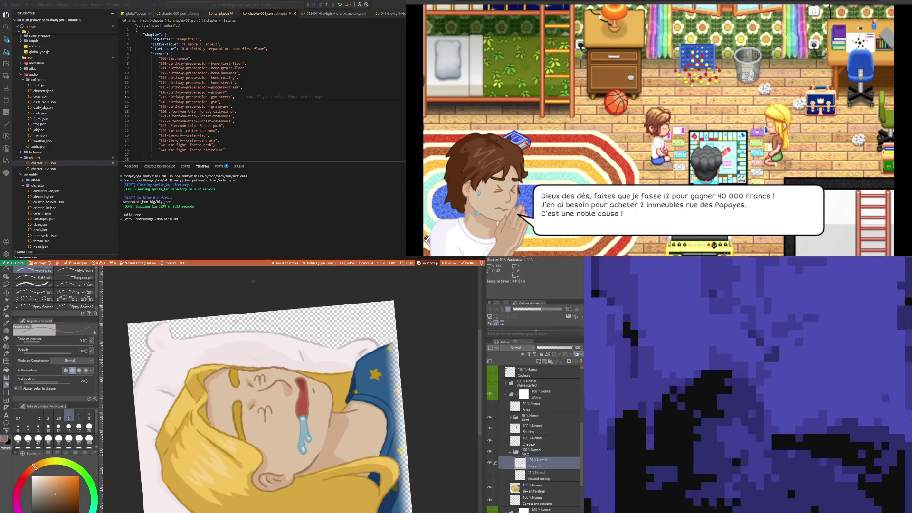
pyautogui.scroll(-3, 224, 393)
pyautogui.scroll(-3, 223, 393)
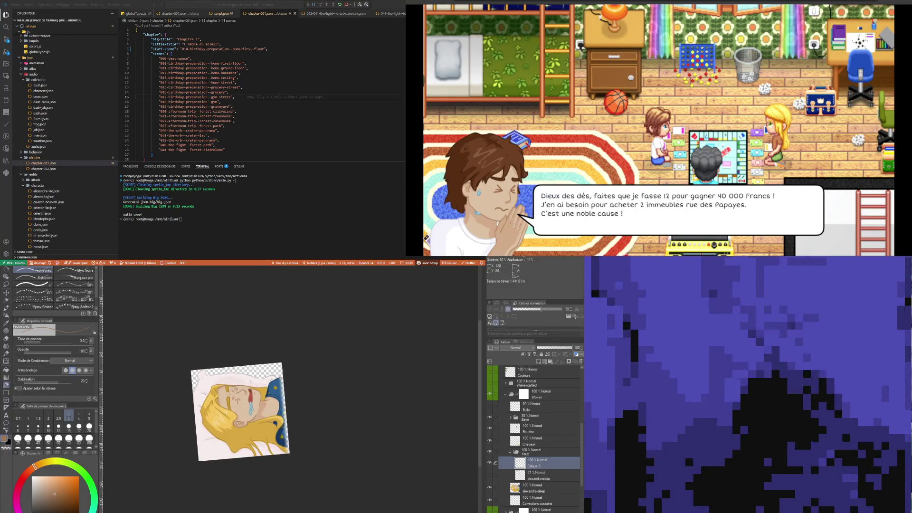
pyautogui.scroll(1, 240, 387)
pyautogui.scroll(2, 239, 388)
pyautogui.scroll(2, 240, 387)
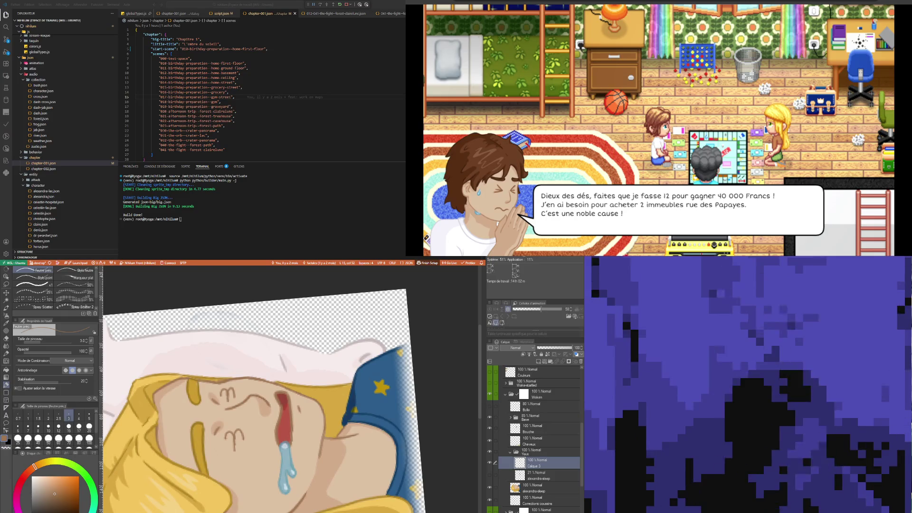
pyautogui.scroll(-3, 200, 504)
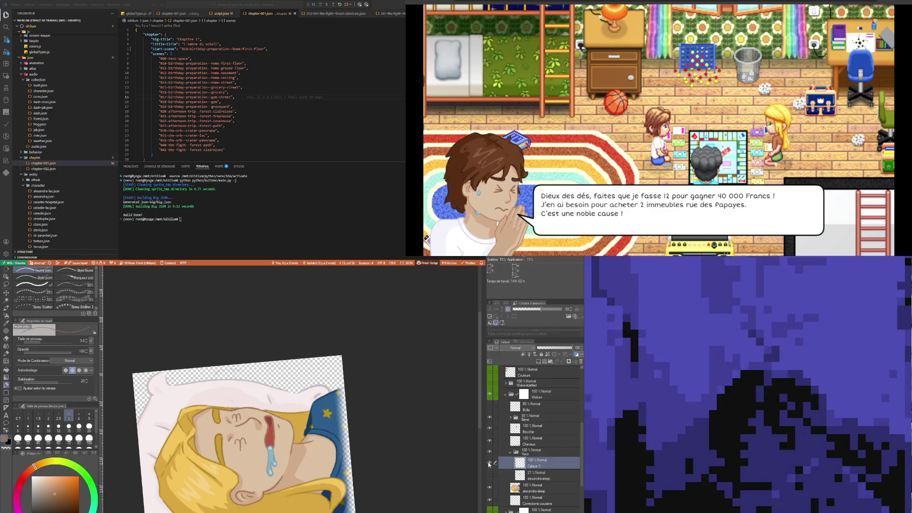
# - Hide Calque 3, add a new layer, and load the face's skin tone into the pen
pyautogui.click(489, 463)
pyautogui.hotkey('ctrl', 'shift', 'n')
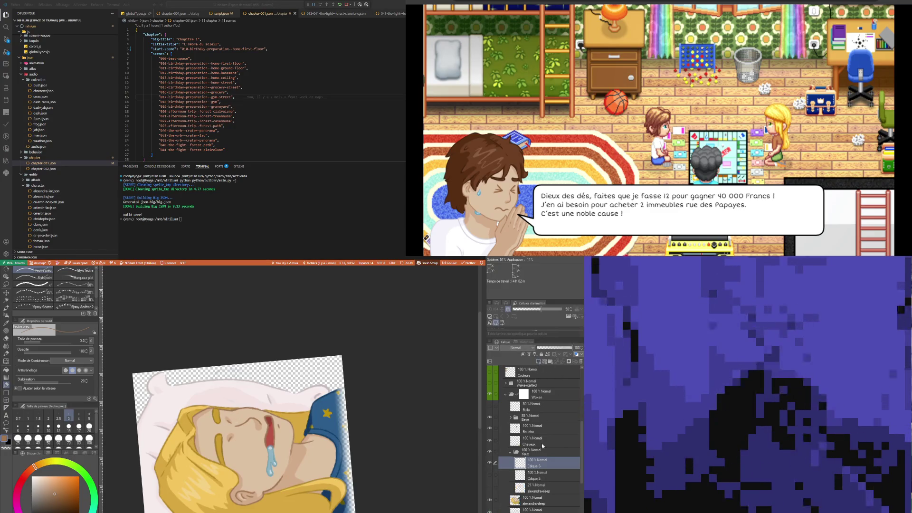
pyautogui.scroll(3, 230, 458)
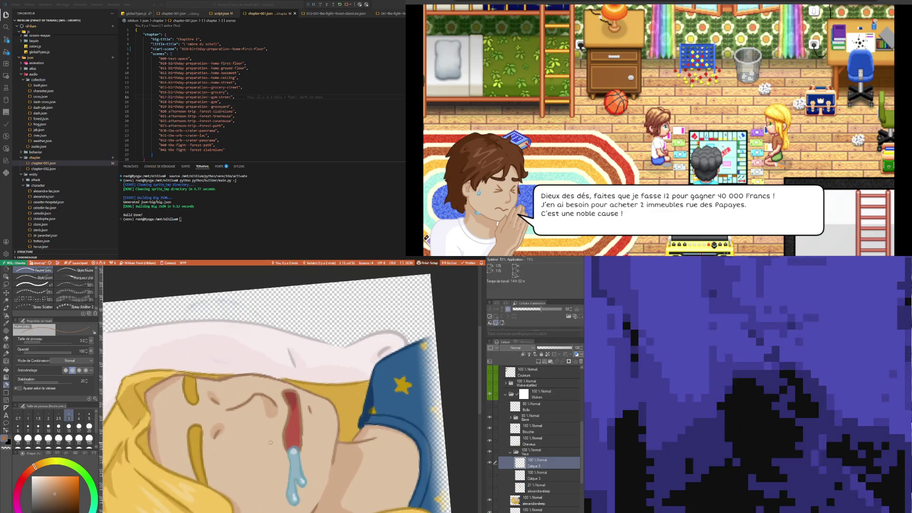
pyautogui.press('x')
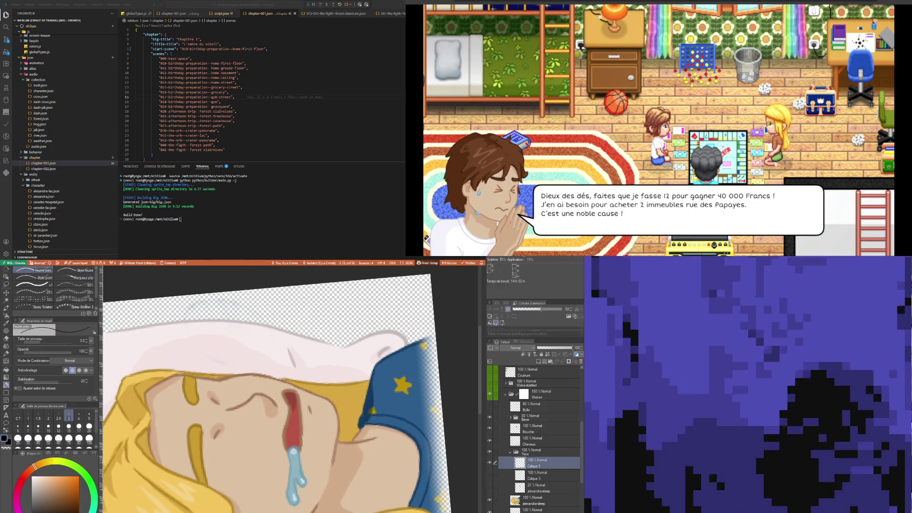
pyautogui.press('i')
pyautogui.click(247, 401)
pyautogui.press('p')
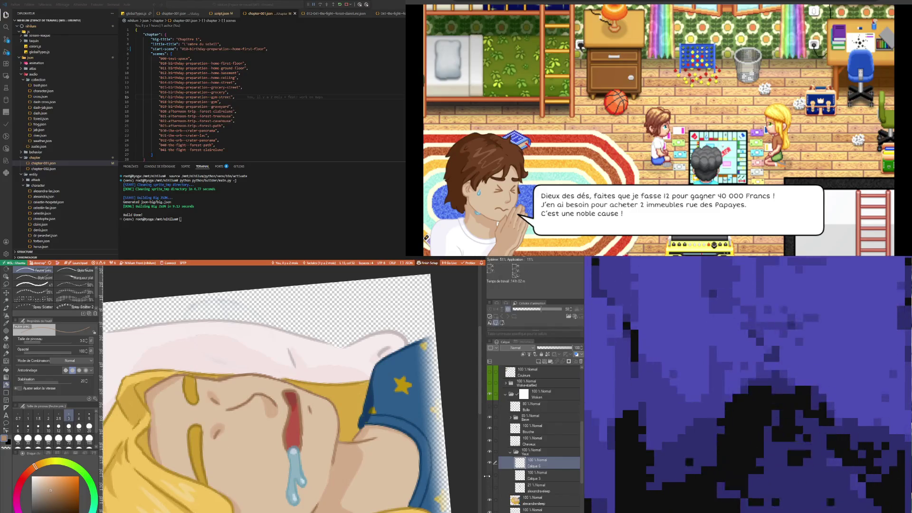
# - Draw the two closed-eye strokes and a short black lash near the lower eye
pyautogui.moveTo(221, 400); pyautogui.dragTo(237, 398)
pyautogui.moveTo(227, 445); pyautogui.dragTo(247, 442)
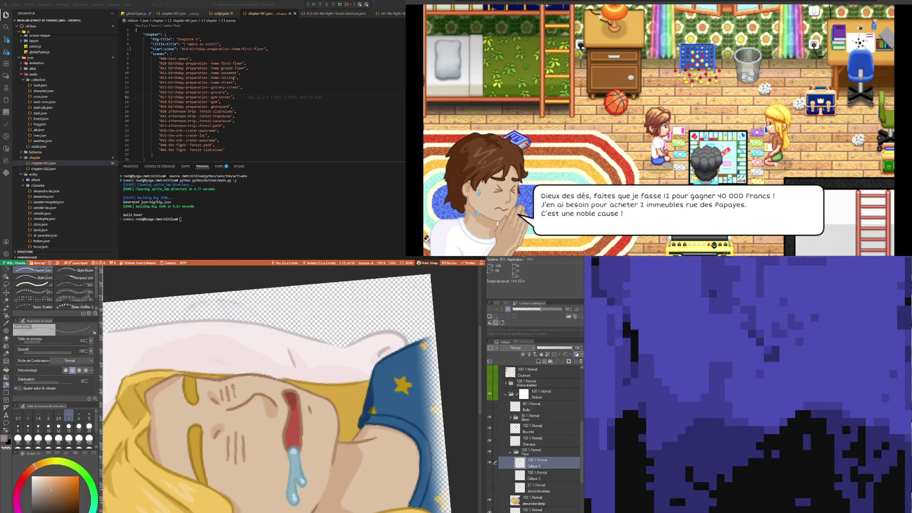
pyautogui.press('x')
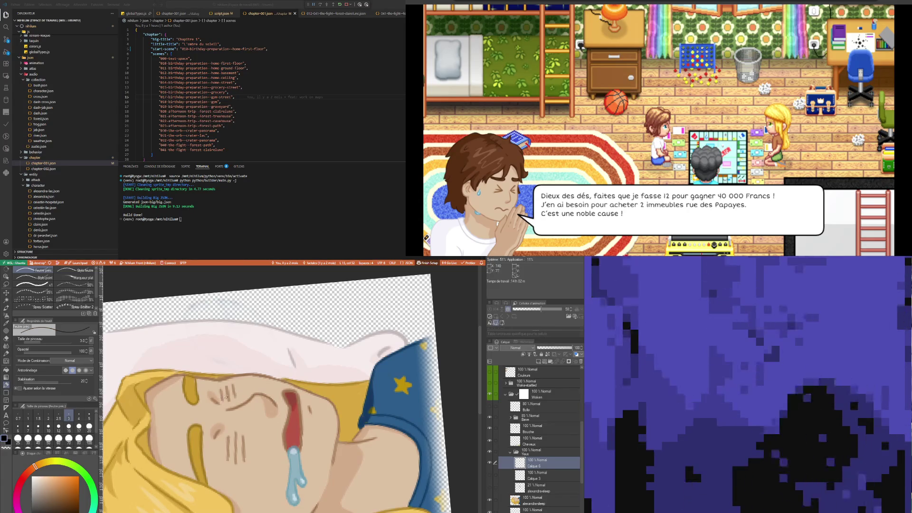
pyautogui.moveTo(227, 441); pyautogui.dragTo(227, 459)
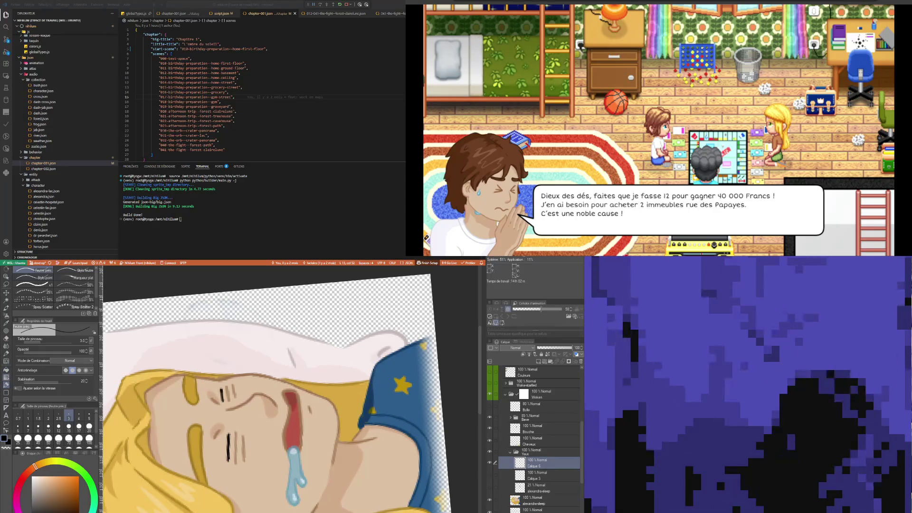
pyautogui.press('p')
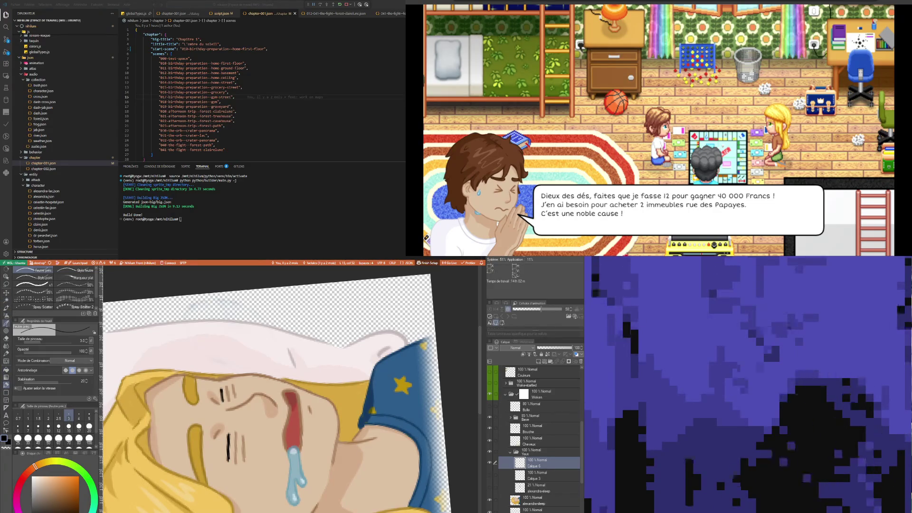
# - Resample nearby skin tones and thicken and lengthen the eyelash stroke
pyautogui.press('i')
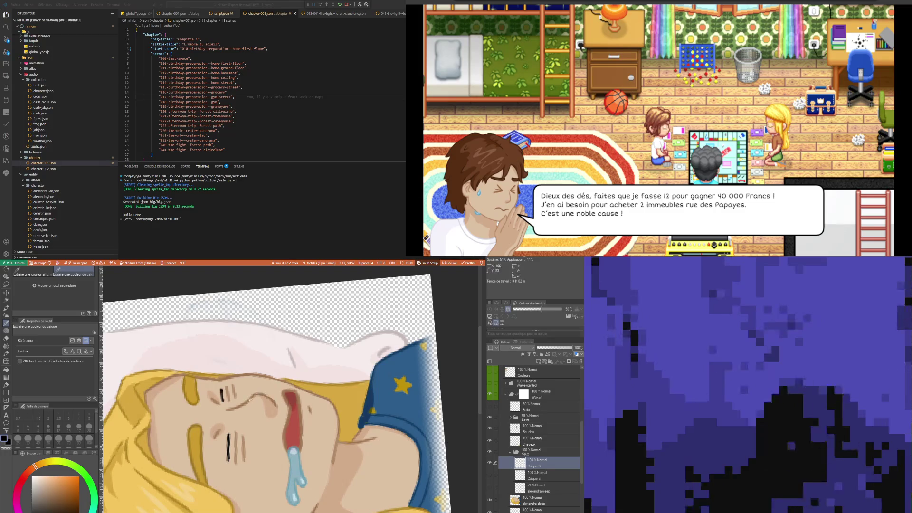
pyautogui.click(251, 399)
pyautogui.click(249, 400)
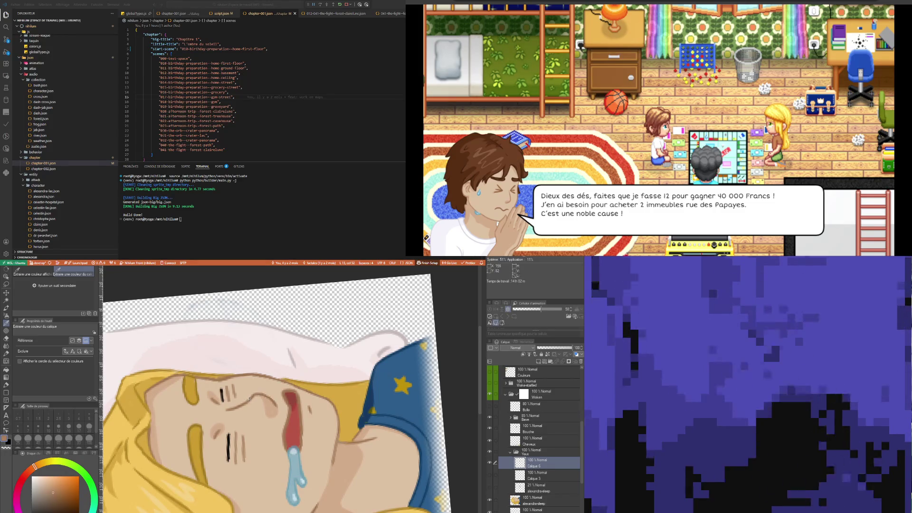
pyautogui.press('p')
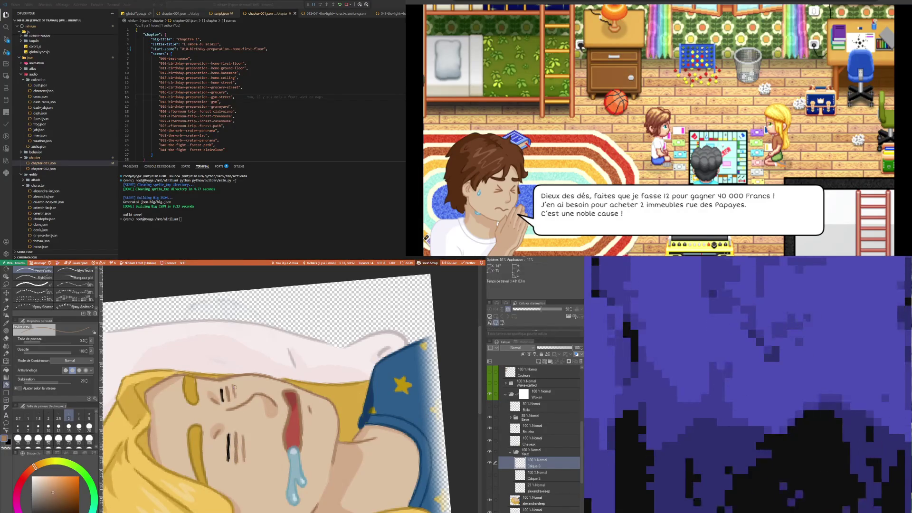
pyautogui.scroll(-5, 234, 387)
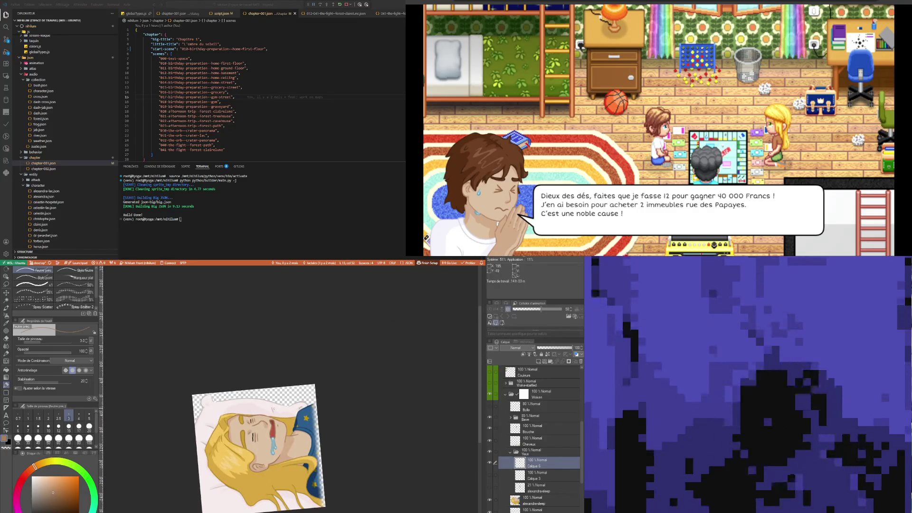
pyautogui.scroll(1, 246, 432)
pyautogui.scroll(2, 245, 432)
pyautogui.scroll(2, 245, 432)
pyautogui.scroll(1, 246, 432)
pyautogui.press('i')
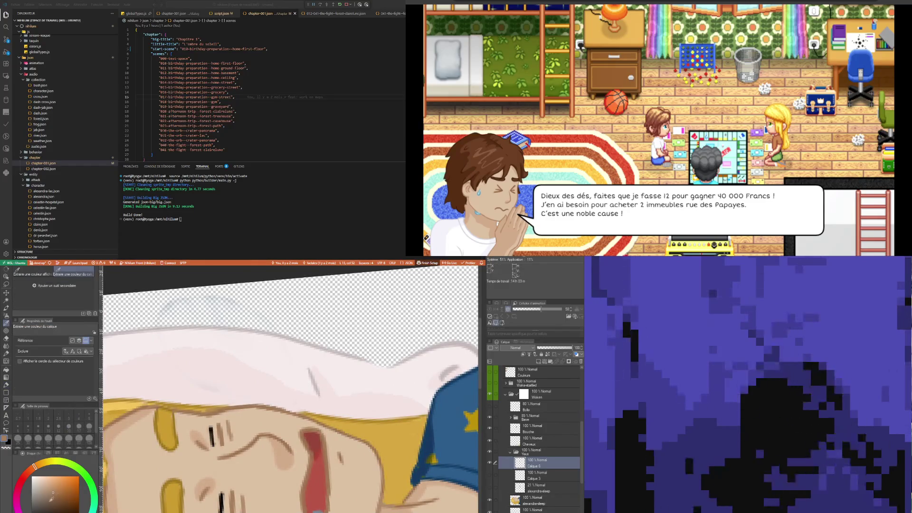
pyautogui.press('p')
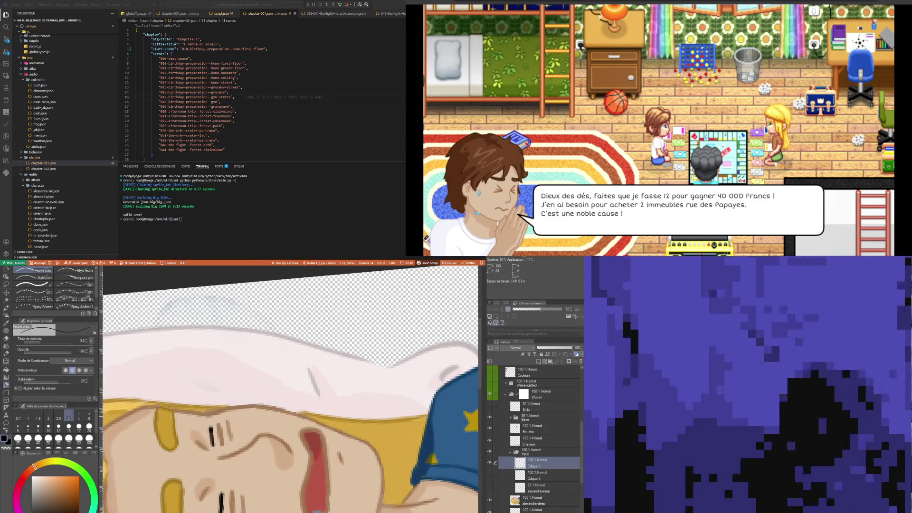
pyautogui.moveTo(212, 444); pyautogui.dragTo(209, 425)
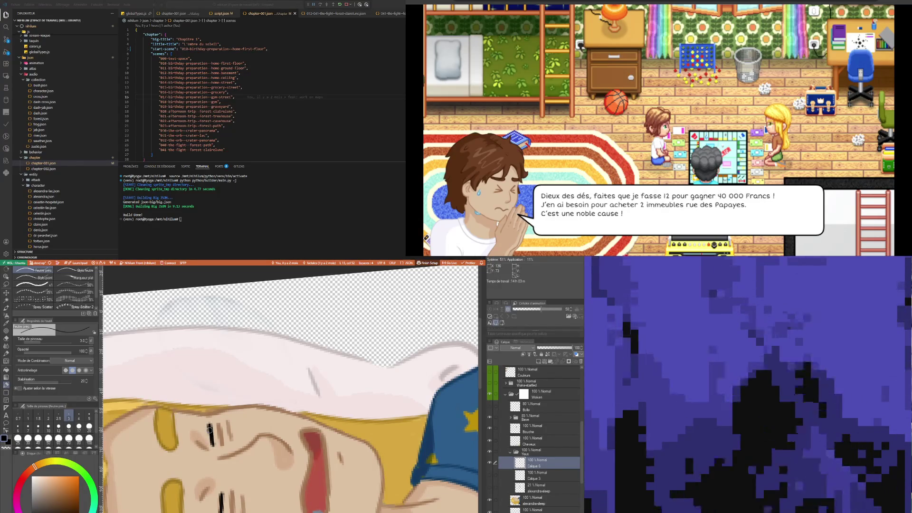
# - Sample the face's skin colour again for touch-ups and return to the pen
pyautogui.scroll(-3, 165, 324)
pyautogui.scroll(-2, 190, 356)
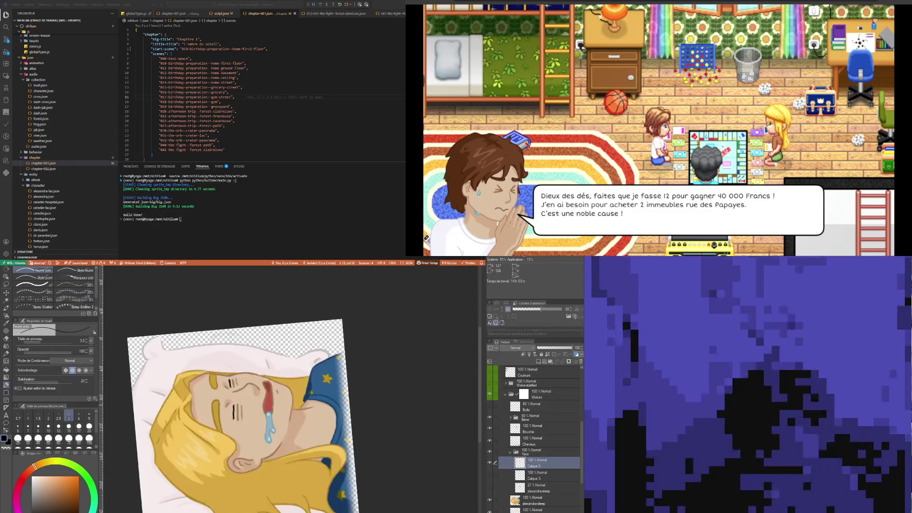
pyautogui.scroll(3, 249, 395)
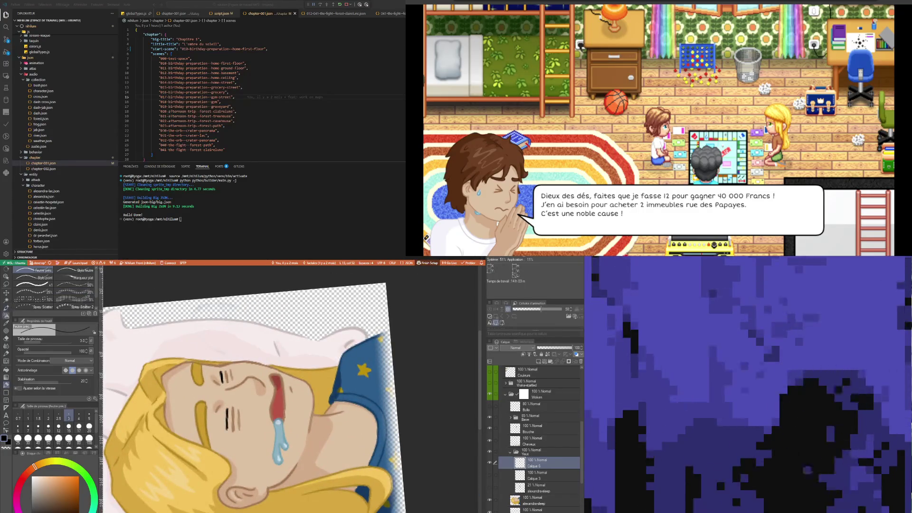
pyautogui.press('i')
pyautogui.click(212, 383)
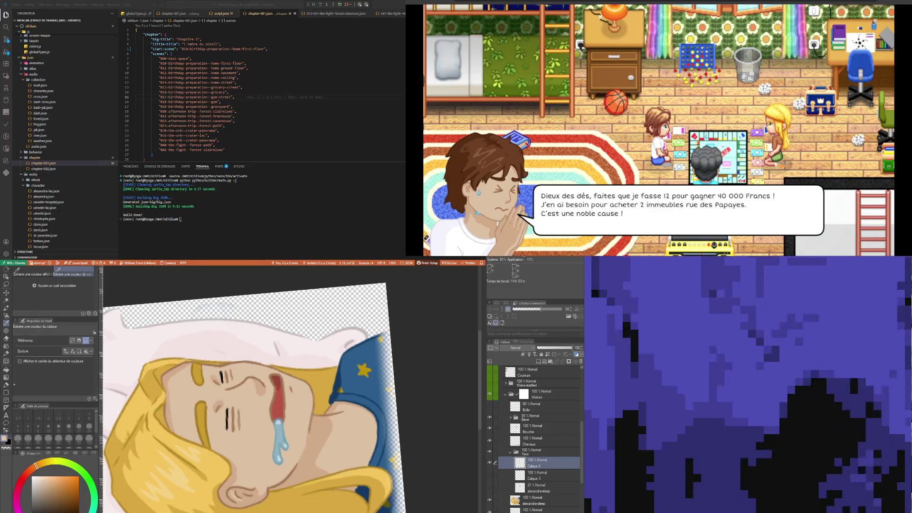
pyautogui.press('p')
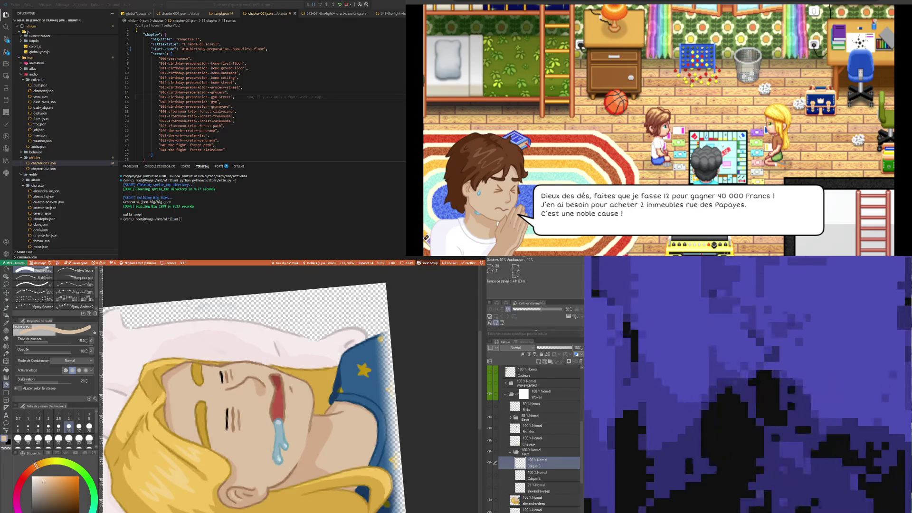
pyautogui.scroll(-4, 469, 418)
pyautogui.scroll(4, 469, 418)
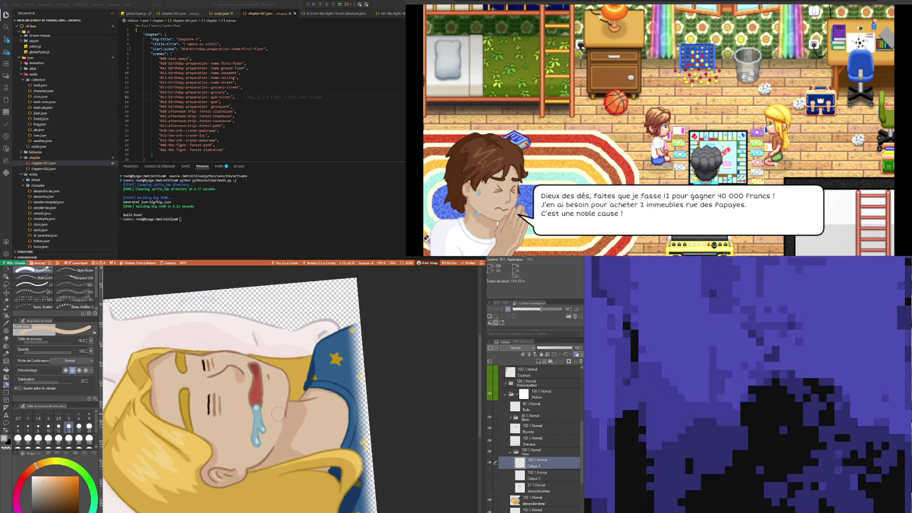
pyautogui.scroll(1, 279, 414)
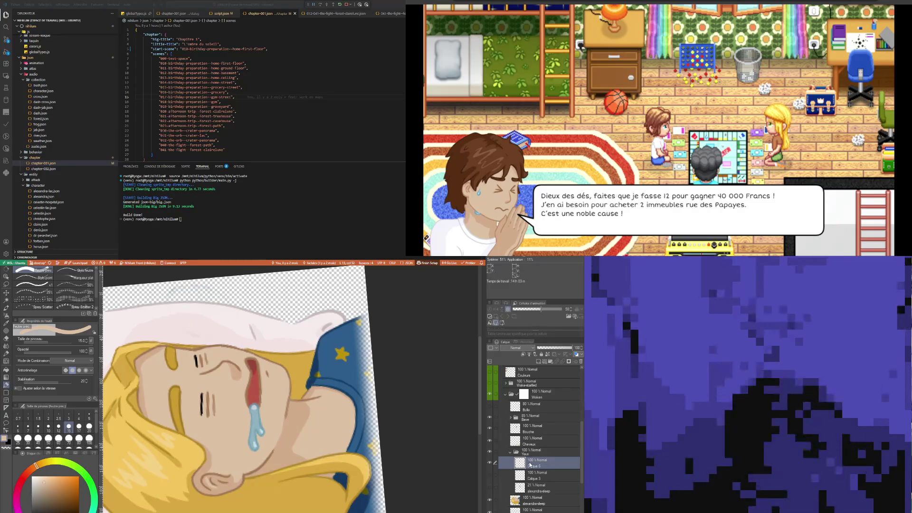
# - Lasso the upper and lower eyelashes and shift and rotate them slightly left
pyautogui.click(7, 284)
pyautogui.moveTo(195, 417)
pyautogui.mouseDown()
pyautogui.moveTo(201, 382)
pyautogui.moveTo(195, 419)
pyautogui.mouseUp()
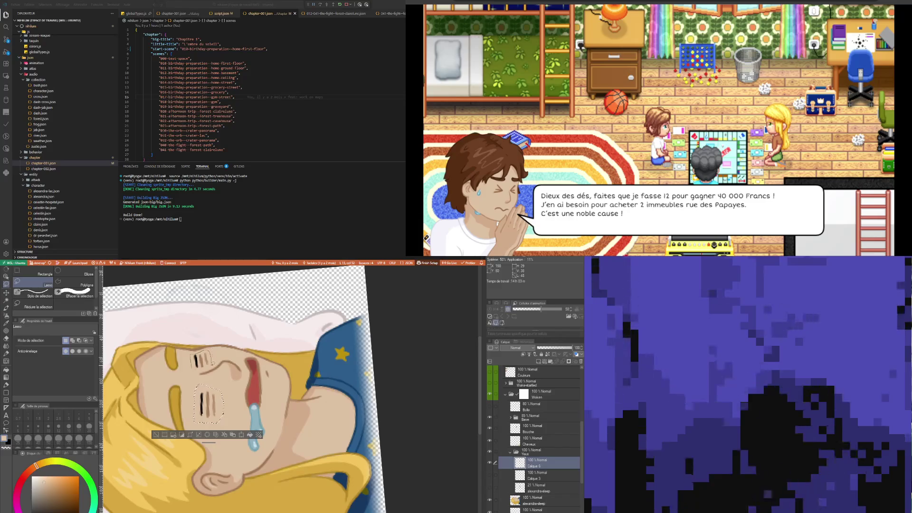
pyautogui.moveTo(212, 363); pyautogui.dragTo(209, 354)
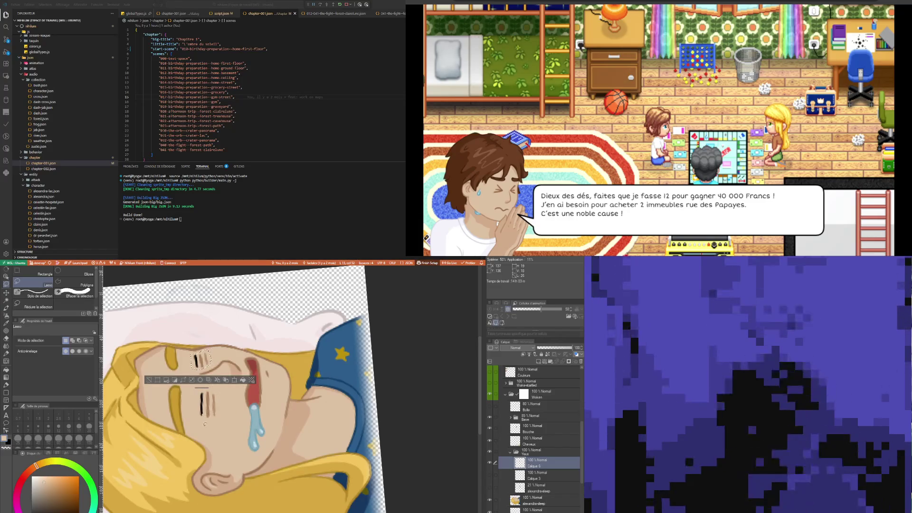
pyautogui.moveTo(202, 387); pyautogui.dragTo(206, 387)
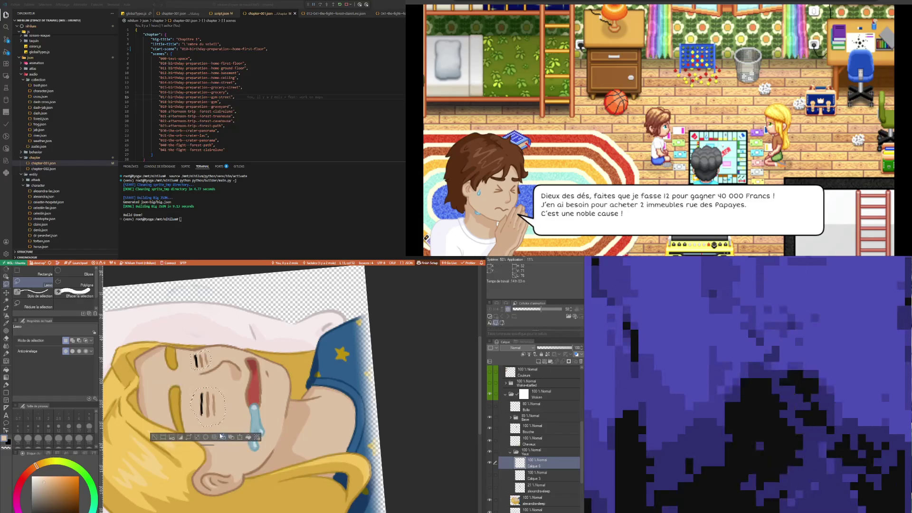
pyautogui.click(241, 437)
pyautogui.moveTo(243, 438); pyautogui.dragTo(242, 438)
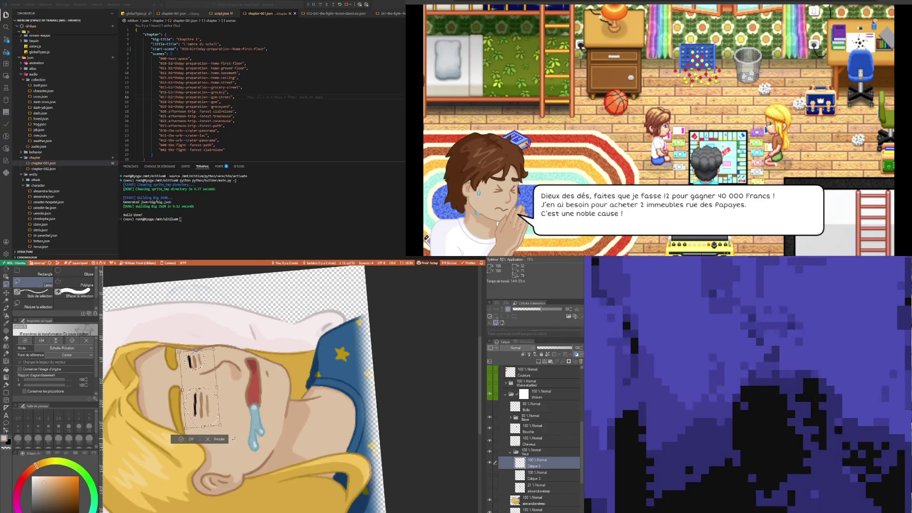
pyautogui.click(195, 439)
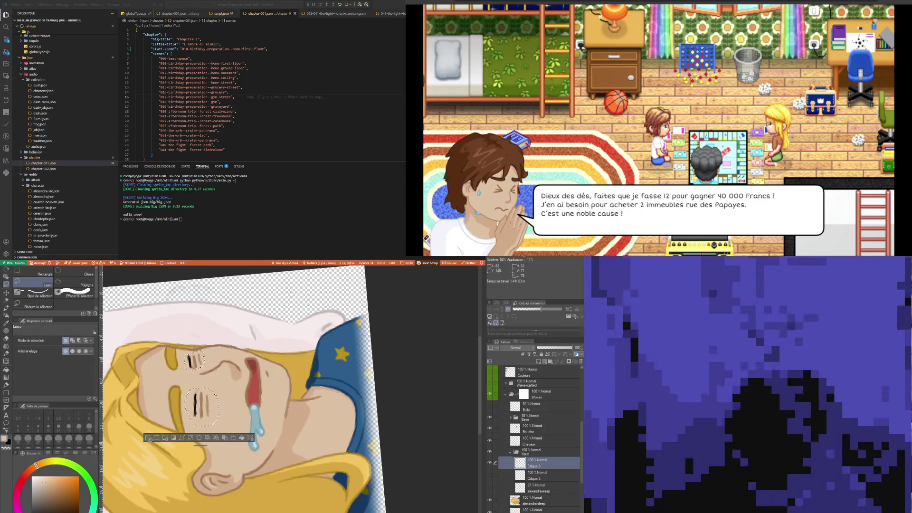
pyautogui.scroll(-5, 233, 425)
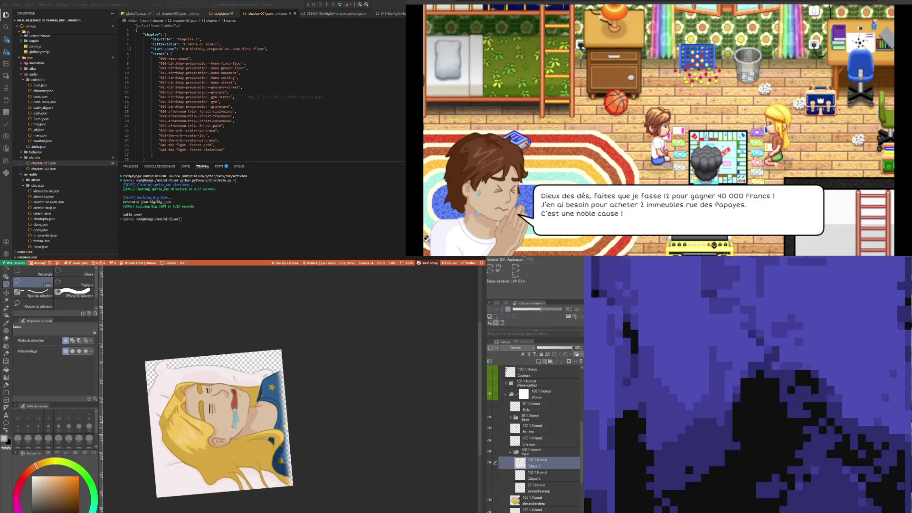
# - Sample the tan skin colour and a slightly different skin tone from the face
pyautogui.scroll(2, 233, 425)
pyautogui.scroll(2, 233, 425)
pyautogui.scroll(2, 233, 425)
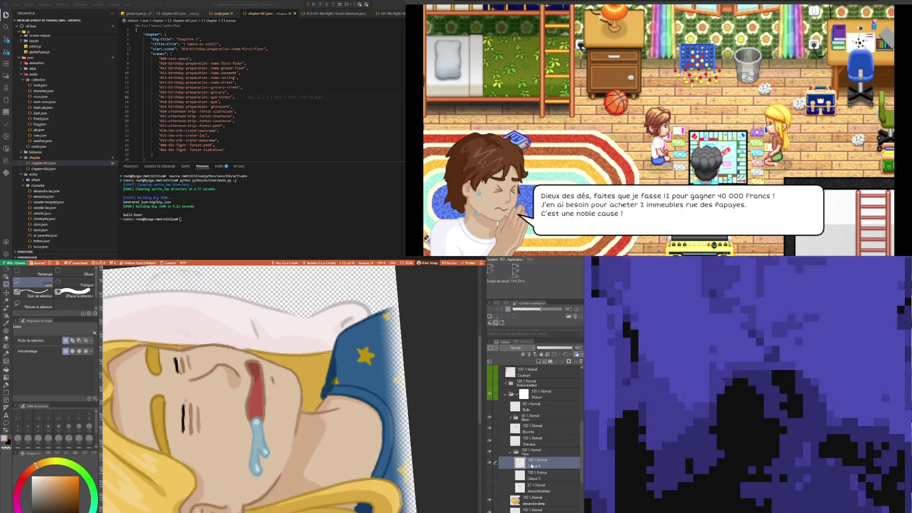
pyautogui.press('i')
pyautogui.scroll(4, 174, 391)
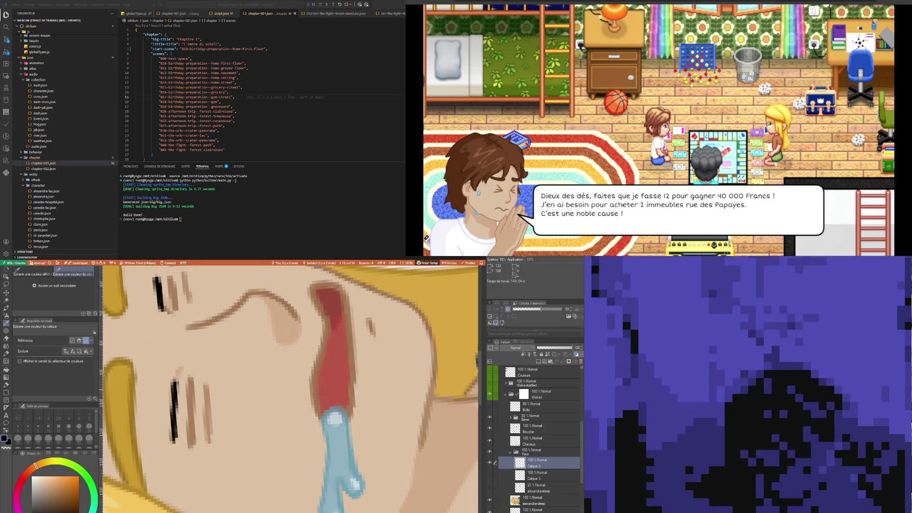
pyautogui.press('p')
pyautogui.scroll(-4, 174, 390)
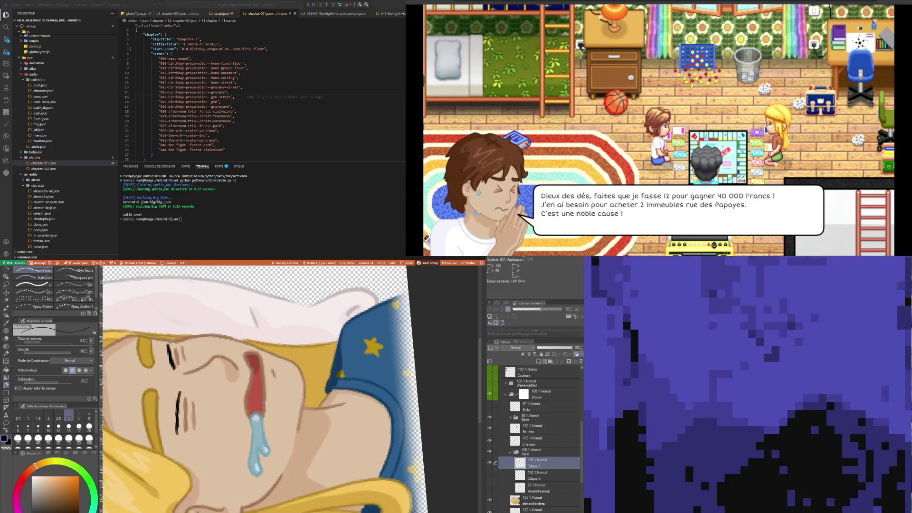
pyautogui.press('i')
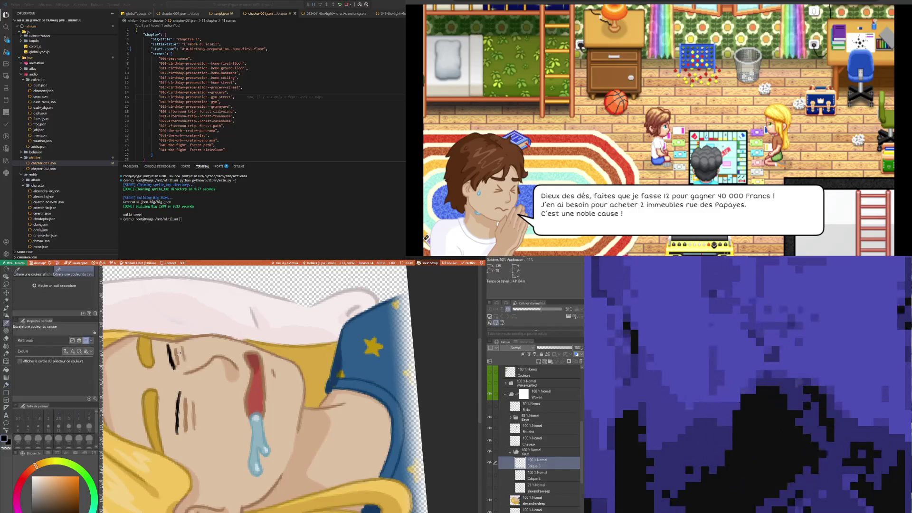
pyautogui.click(179, 353)
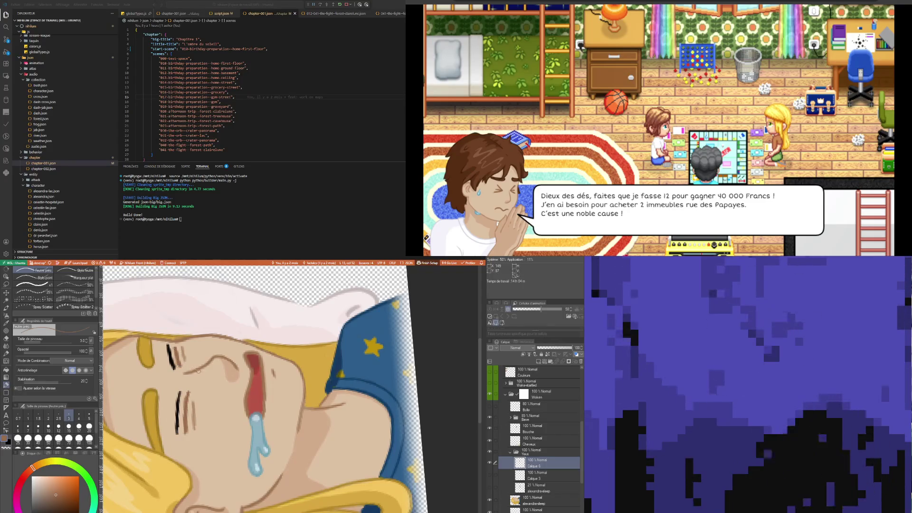
pyautogui.press('i')
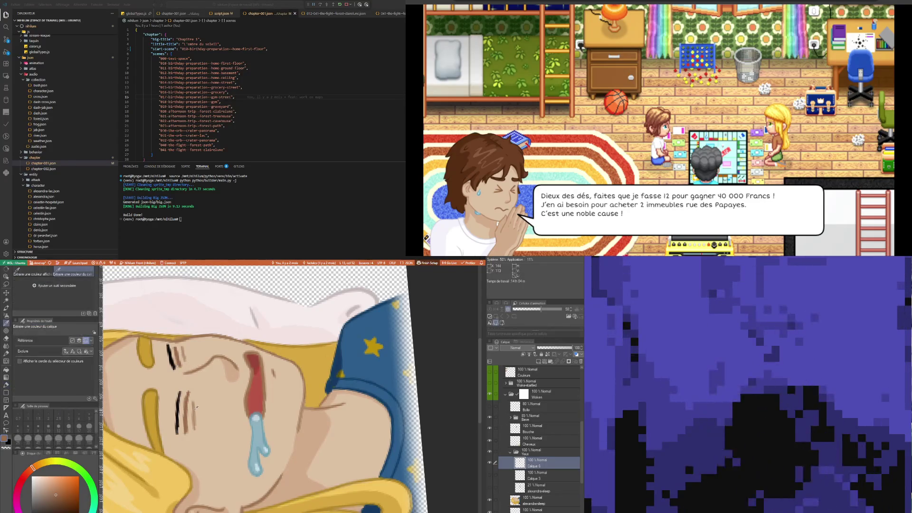
pyautogui.keyDown('alt'); pyautogui.click(196, 407); pyautogui.keyUp('alt')
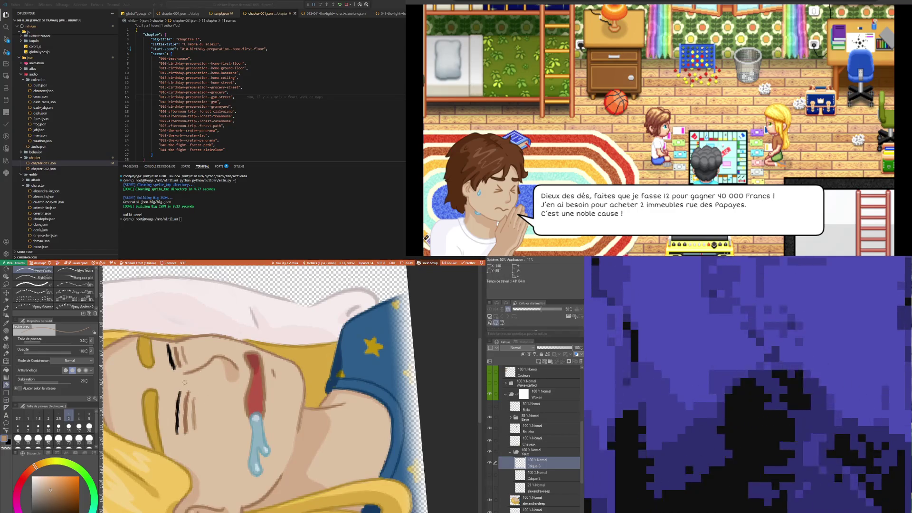
# - Fade the eyes layer Calque 6 to 19% opacity
pyautogui.scroll(-4, 185, 385)
pyautogui.scroll(-5, 185, 385)
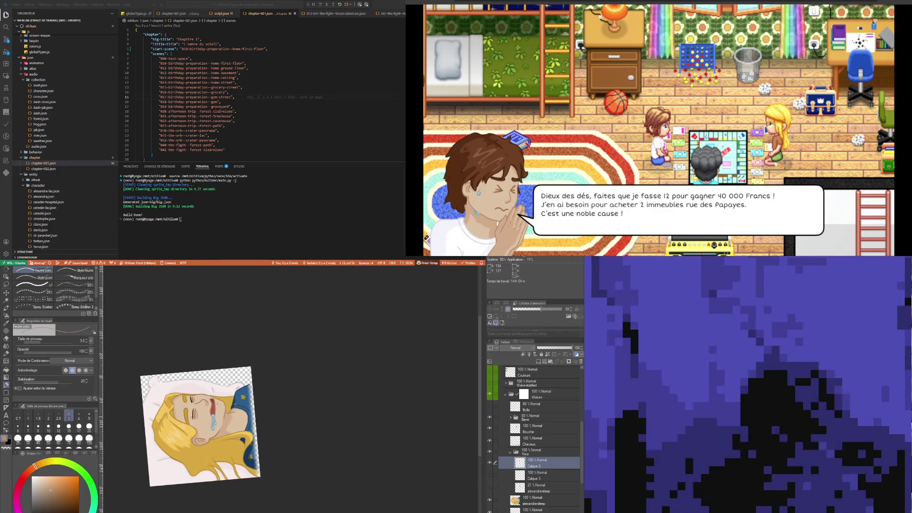
pyautogui.scroll(2, 199, 403)
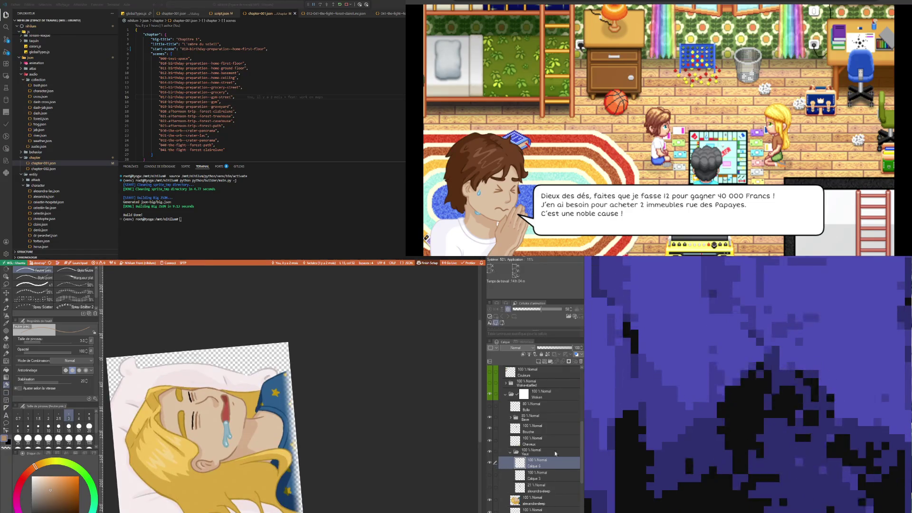
pyautogui.click(545, 349)
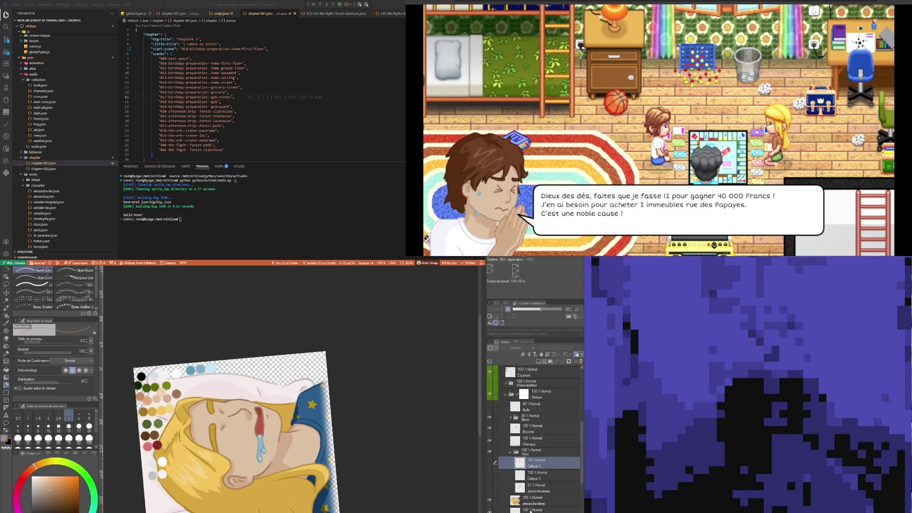
pyautogui.click(541, 503)
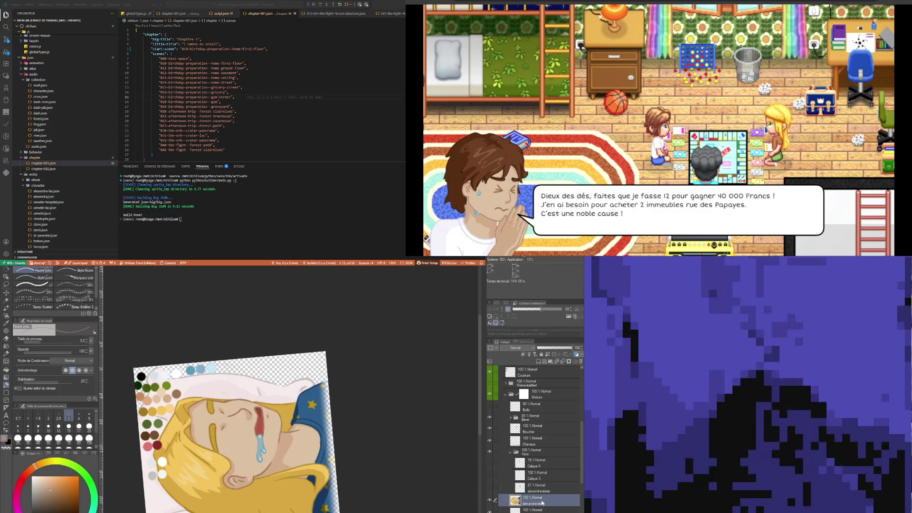
pyautogui.scroll(2, 219, 418)
pyautogui.scroll(2, 219, 418)
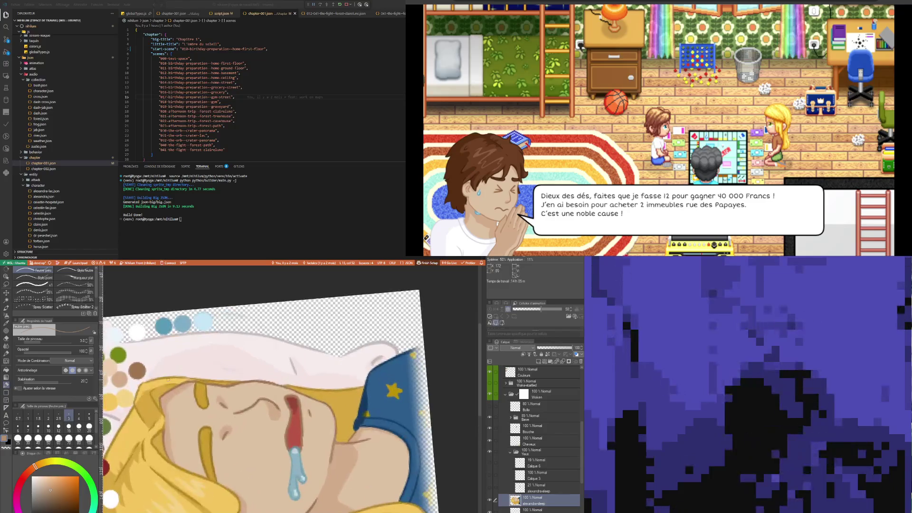
pyautogui.click(6, 284)
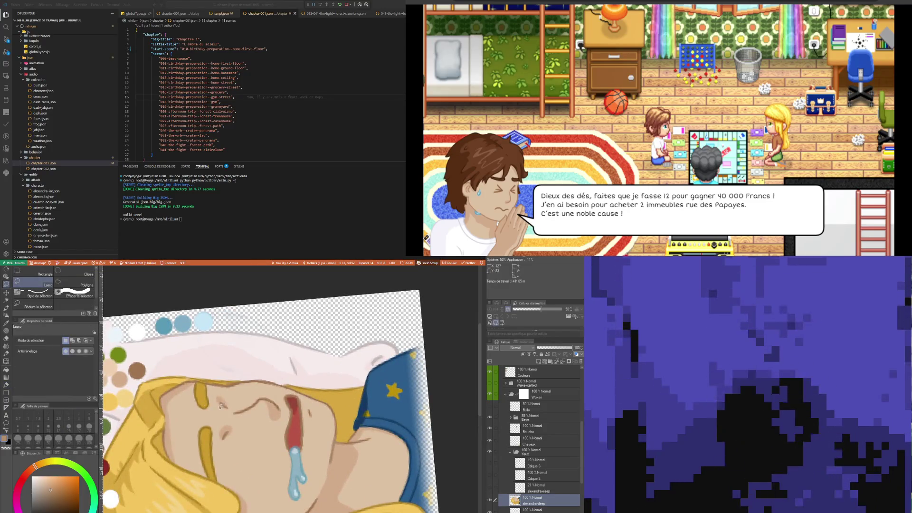
pyautogui.moveTo(225, 390)
pyautogui.mouseDown()
pyautogui.moveTo(228, 421)
pyautogui.moveTo(247, 430)
pyautogui.moveTo(216, 435)
pyautogui.moveTo(220, 419)
pyautogui.mouseUp()
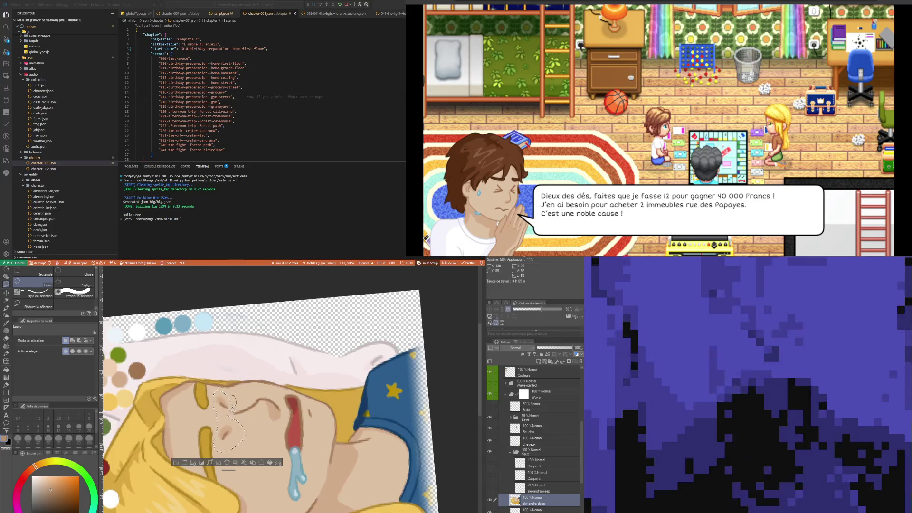
pyautogui.press('Delete')
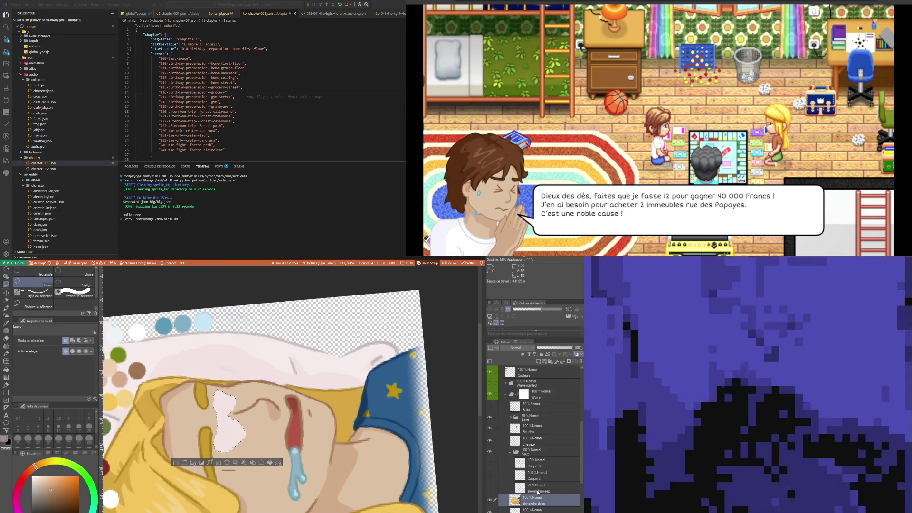
pyautogui.hotkey('ctrl', 'z')
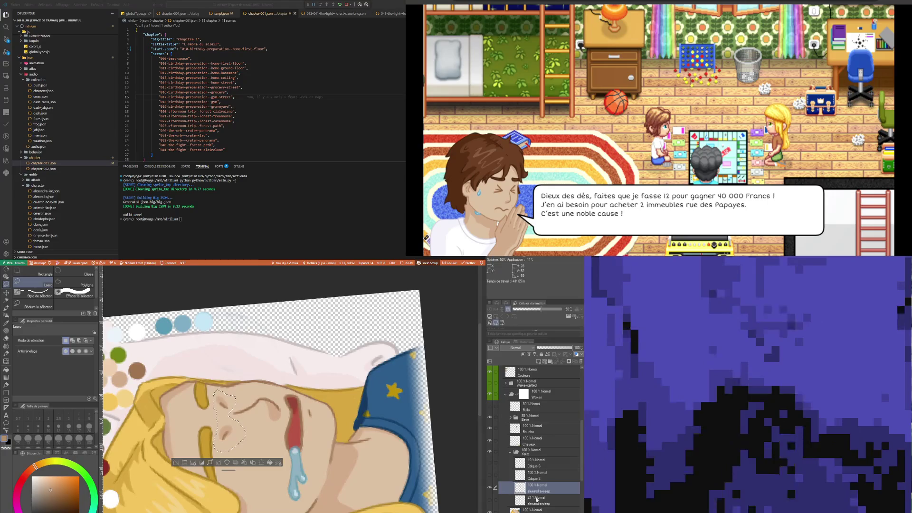
pyautogui.moveTo(536, 487); pyautogui.dragTo(490, 501)
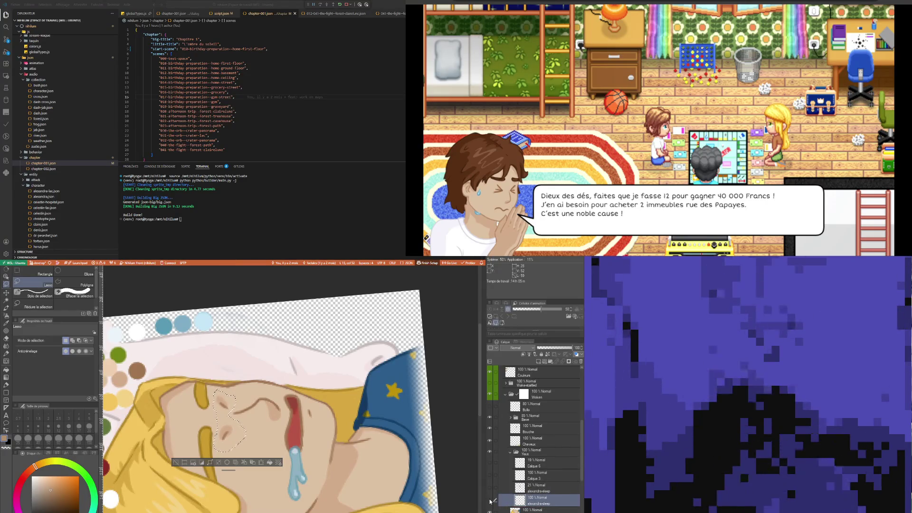
pyautogui.click(536, 510)
pyautogui.click(182, 461)
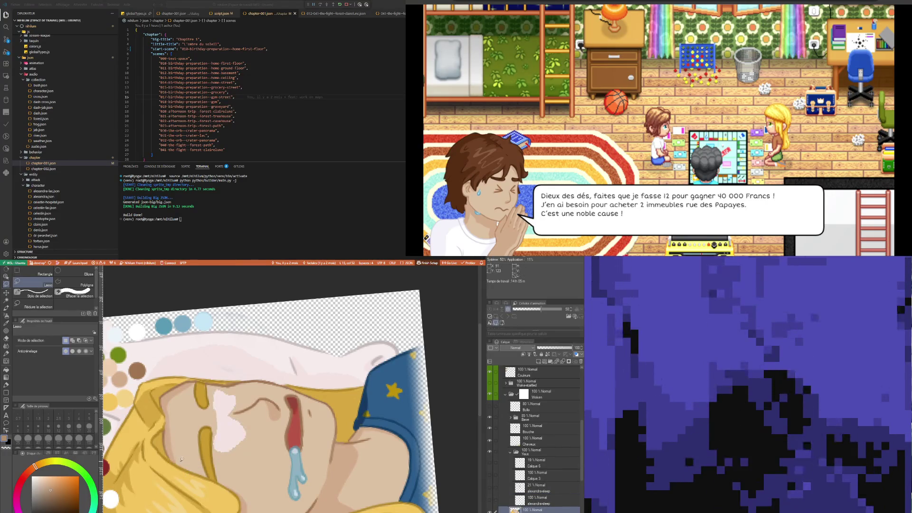
pyautogui.press('i')
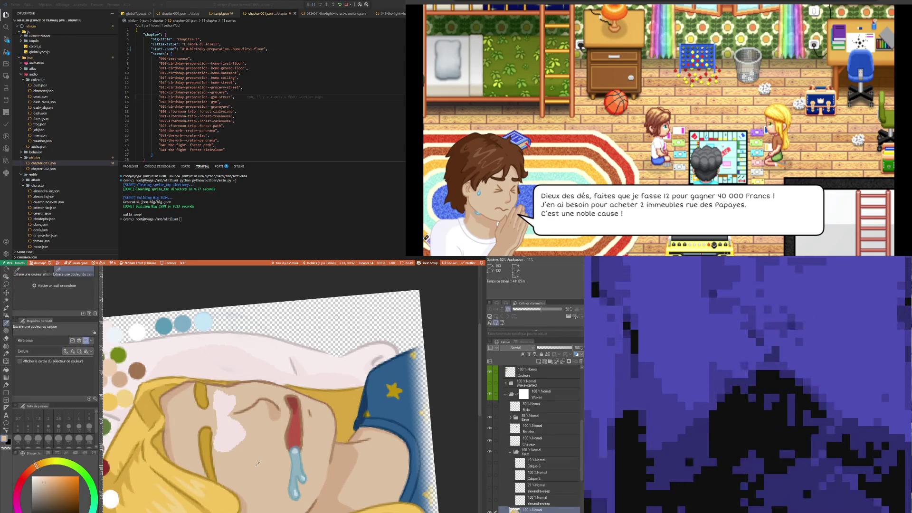
pyautogui.press('p')
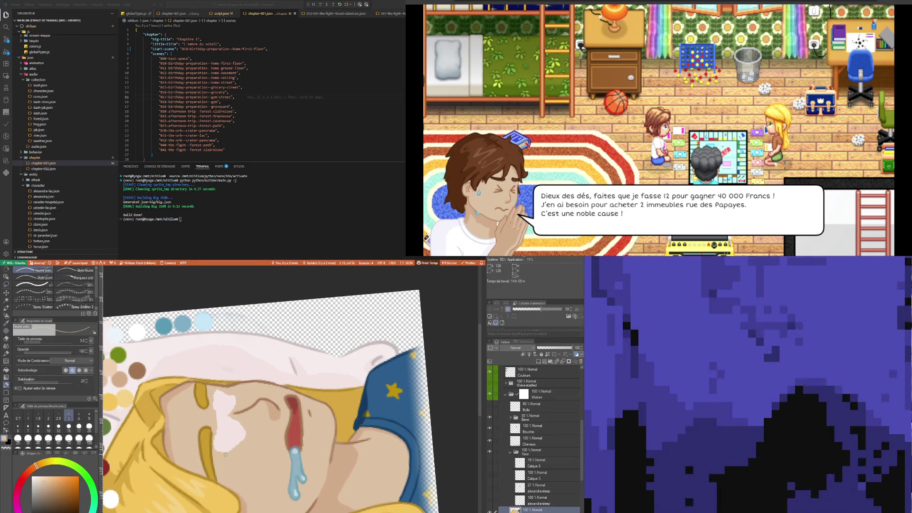
pyautogui.moveTo(226, 455); pyautogui.dragTo(219, 452)
pyautogui.press(']')
pyautogui.press(']')
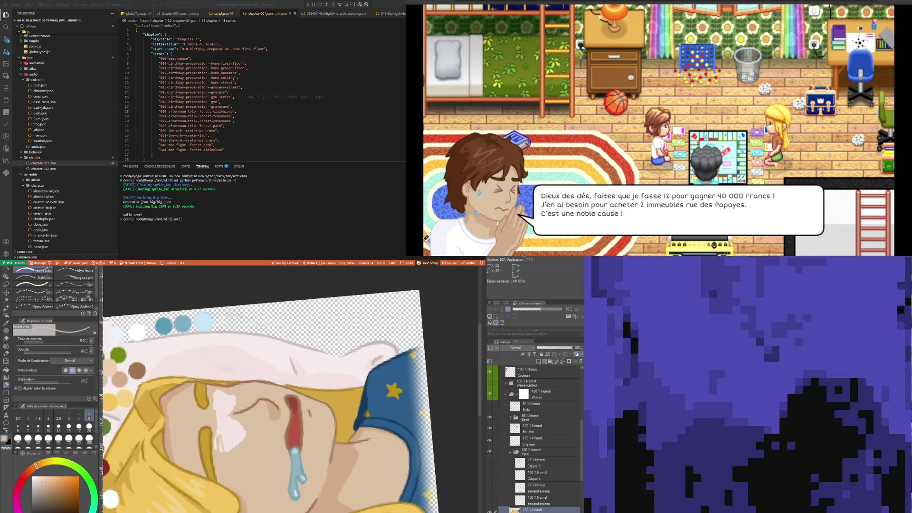
pyautogui.moveTo(216, 441); pyautogui.dragTo(216, 445)
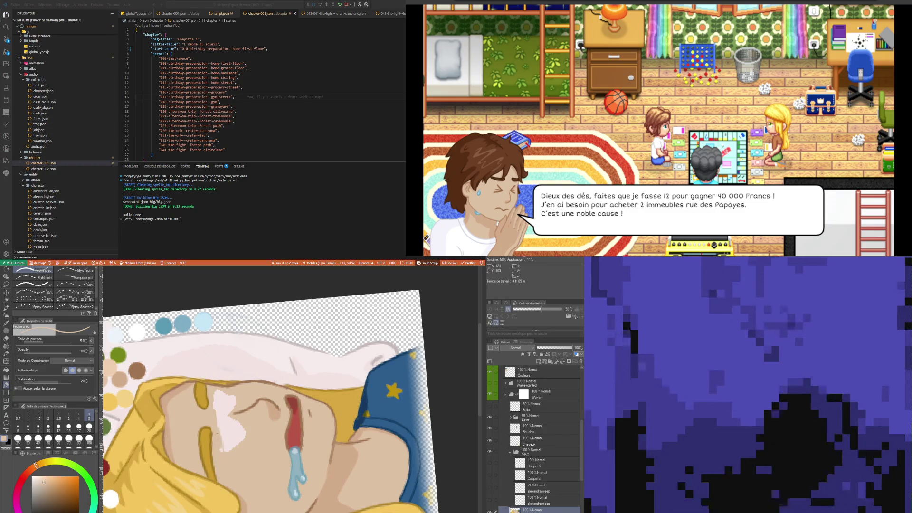
pyautogui.press(']')
pyautogui.press(']')
pyautogui.press(']')
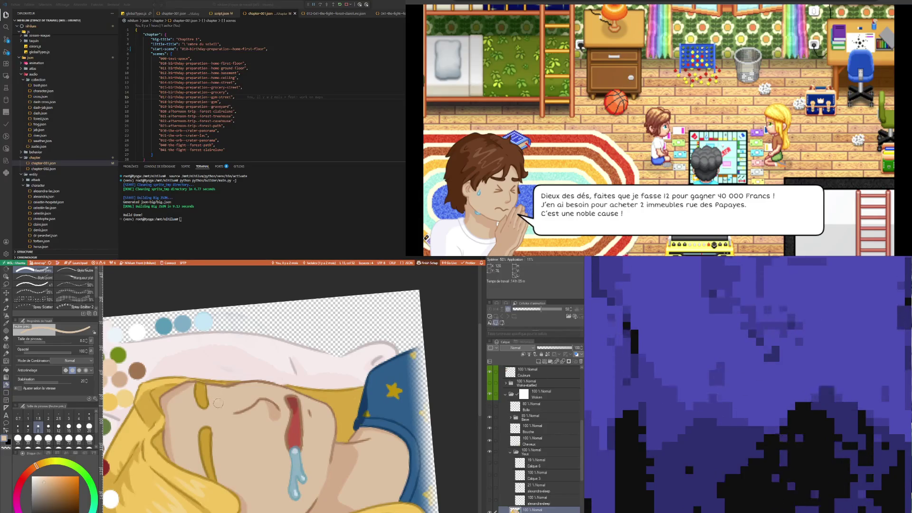
pyautogui.press('i')
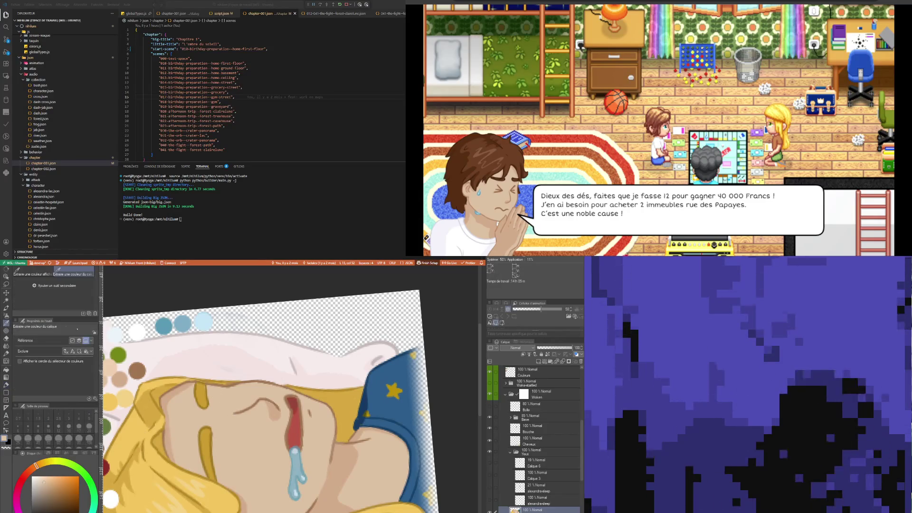
pyautogui.press('p')
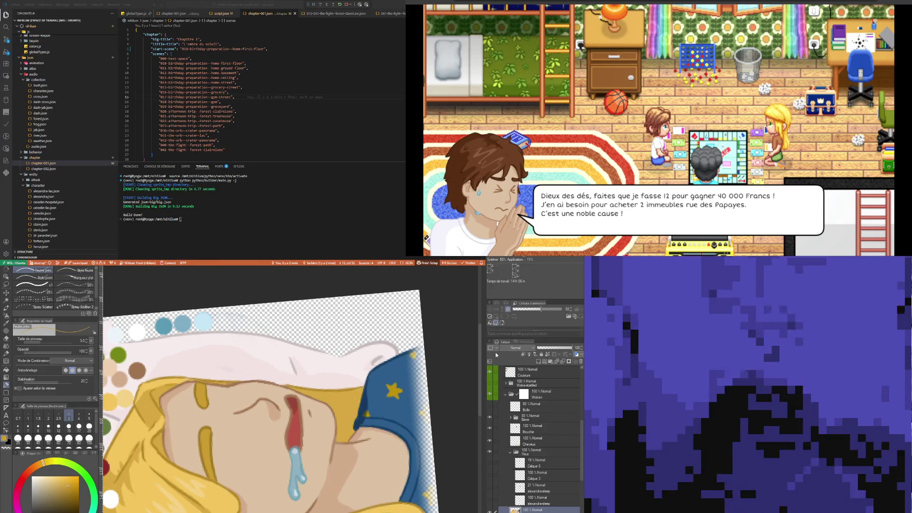
# - Select and reveal the faint Calque 6 layer, inspect the face, then switch to Move Layer
pyautogui.click(547, 463)
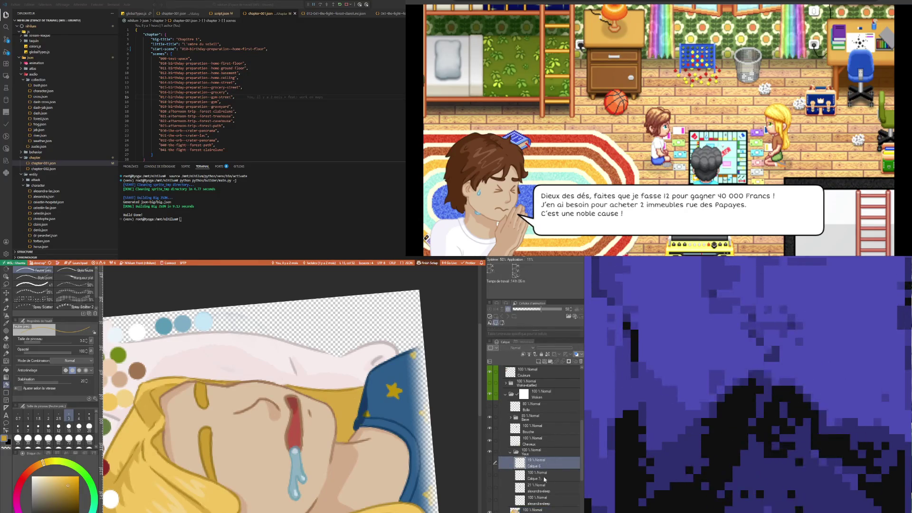
pyautogui.click(489, 463)
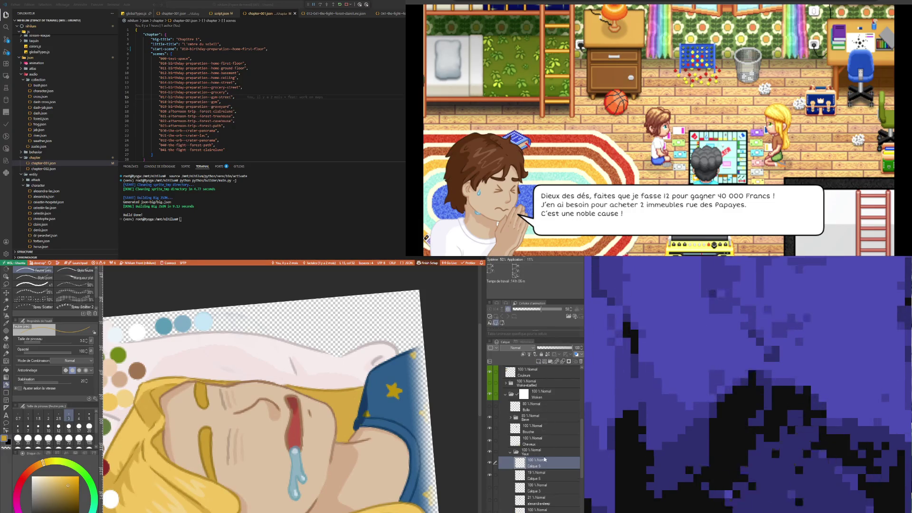
pyautogui.scroll(-3, 209, 418)
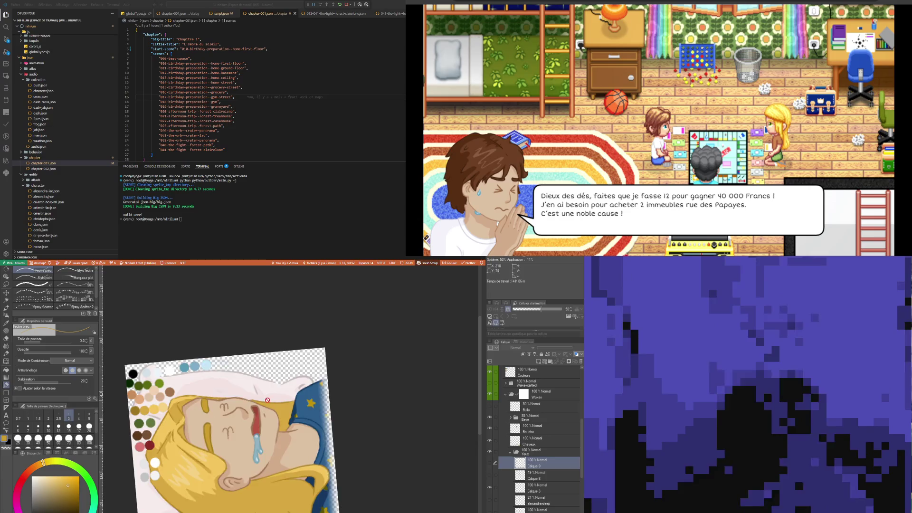
pyautogui.scroll(2, 190, 420)
pyautogui.scroll(1, 190, 420)
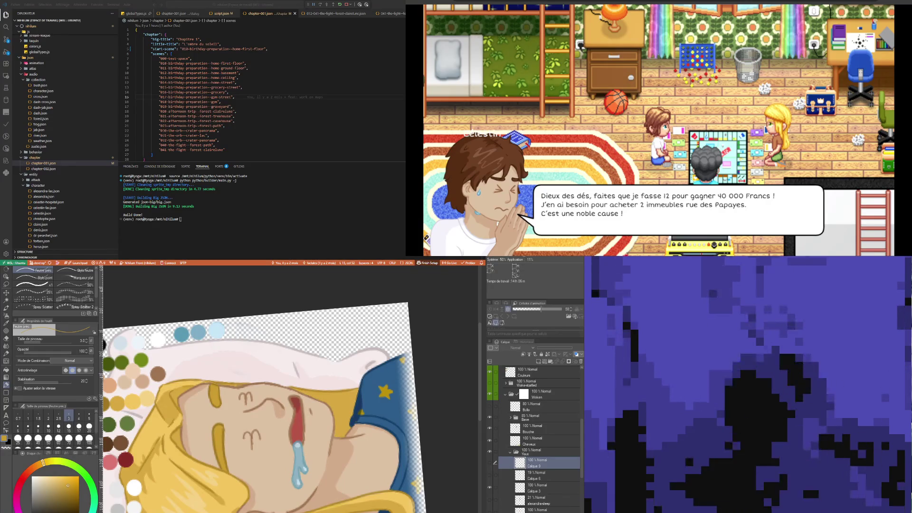
pyautogui.scroll(-1, 350, 407)
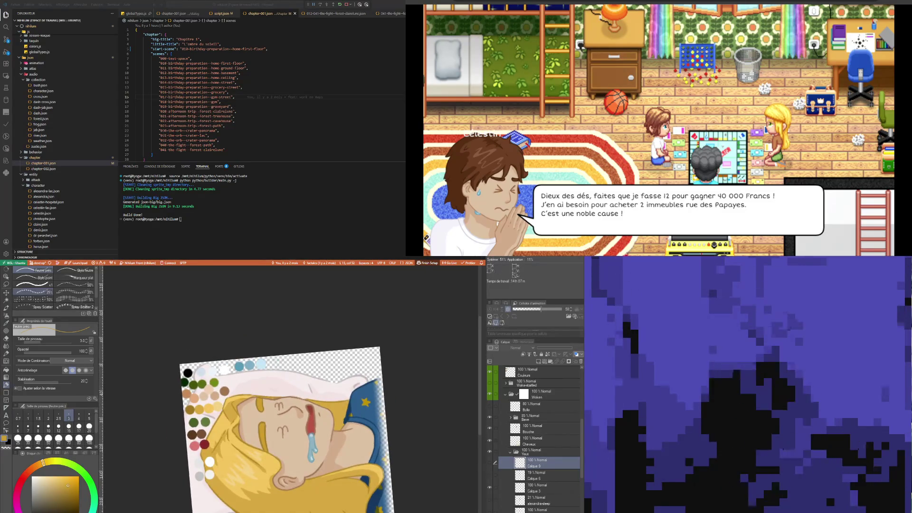
pyautogui.press('k')
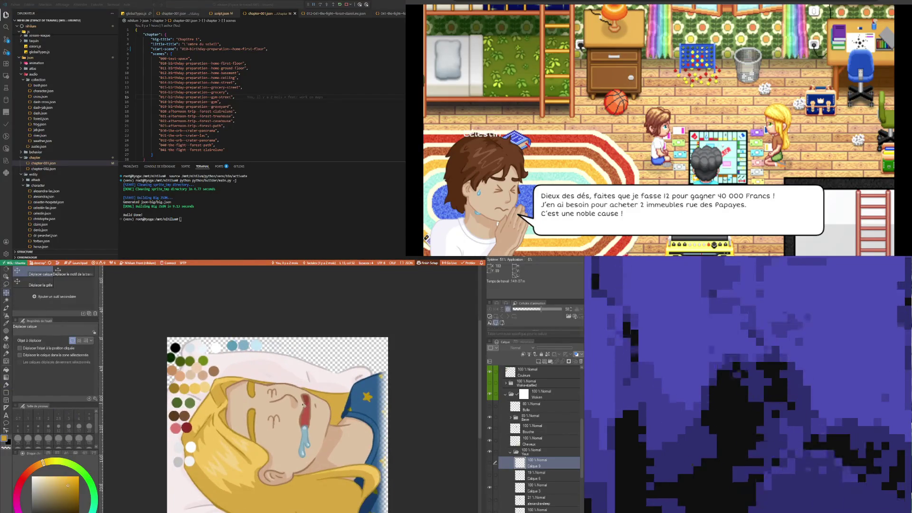
# - Inspect the face, then sample the brown palette swatch as the marker pen's colour
pyautogui.scroll(2, 303, 406)
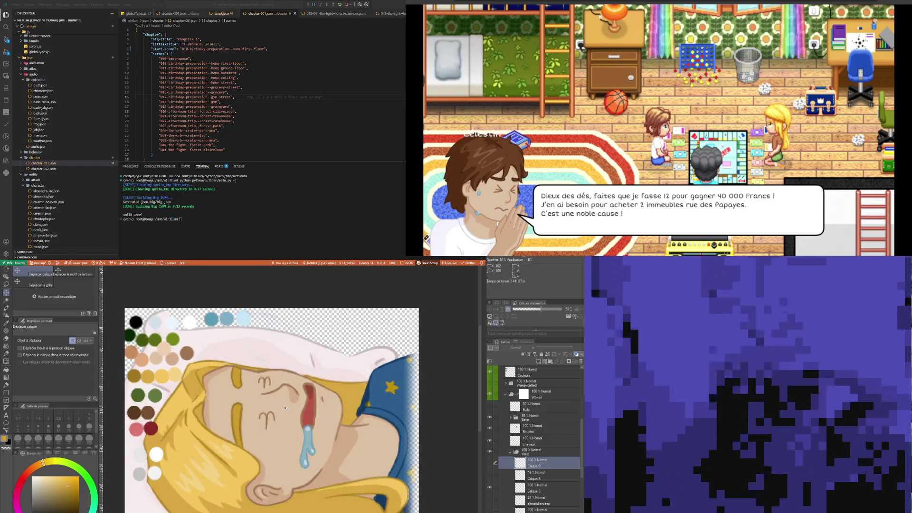
pyautogui.scroll(1, 327, 404)
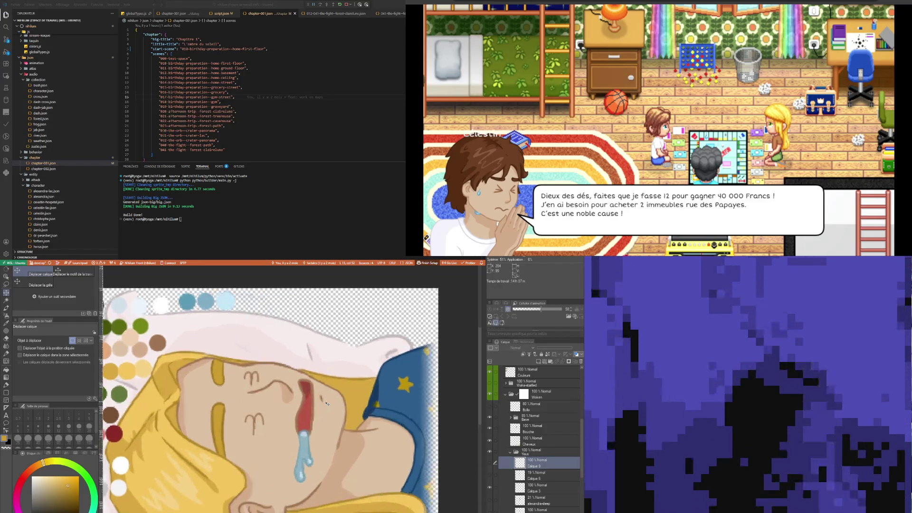
pyautogui.scroll(1, 326, 404)
pyautogui.scroll(-2, 313, 413)
pyautogui.scroll(2, 300, 423)
pyautogui.scroll(2, 292, 430)
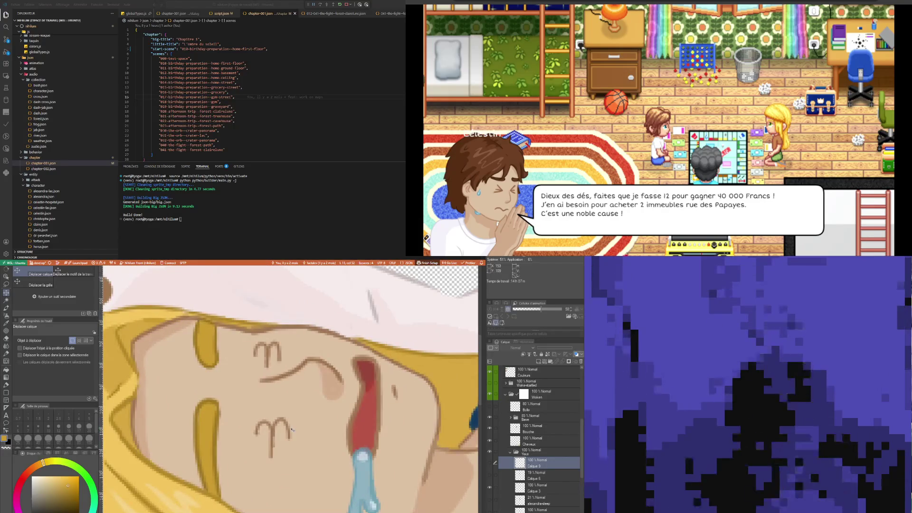
pyautogui.scroll(-1, 292, 428)
pyautogui.scroll(-1, 291, 428)
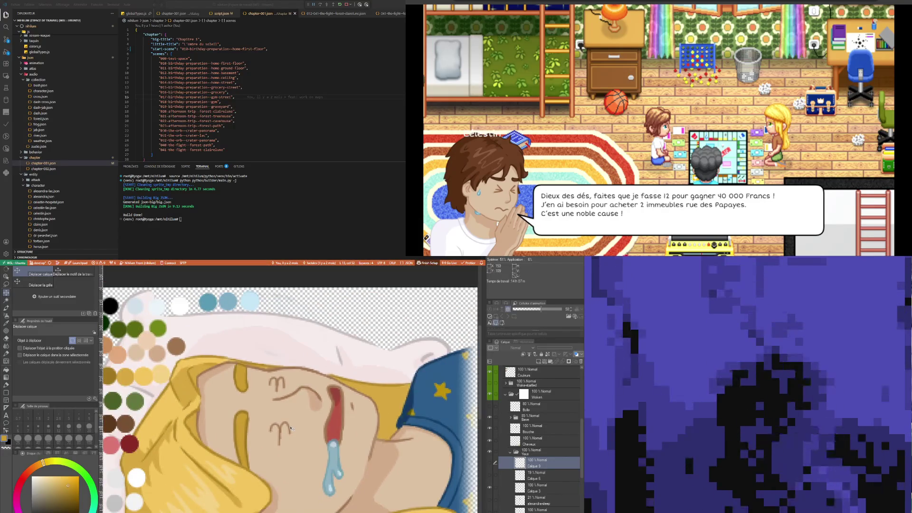
pyautogui.scroll(-2, 222, 375)
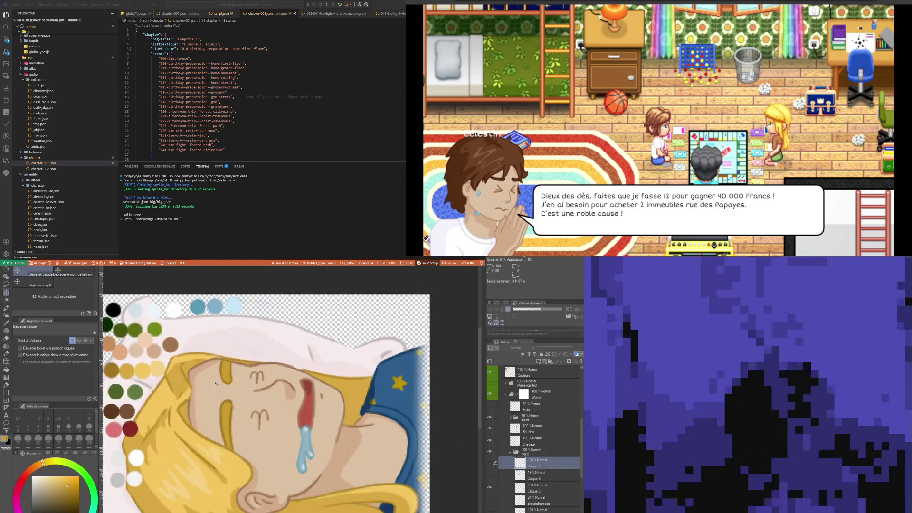
pyautogui.scroll(-1, 222, 376)
pyautogui.scroll(1, 223, 375)
pyautogui.scroll(1, 233, 387)
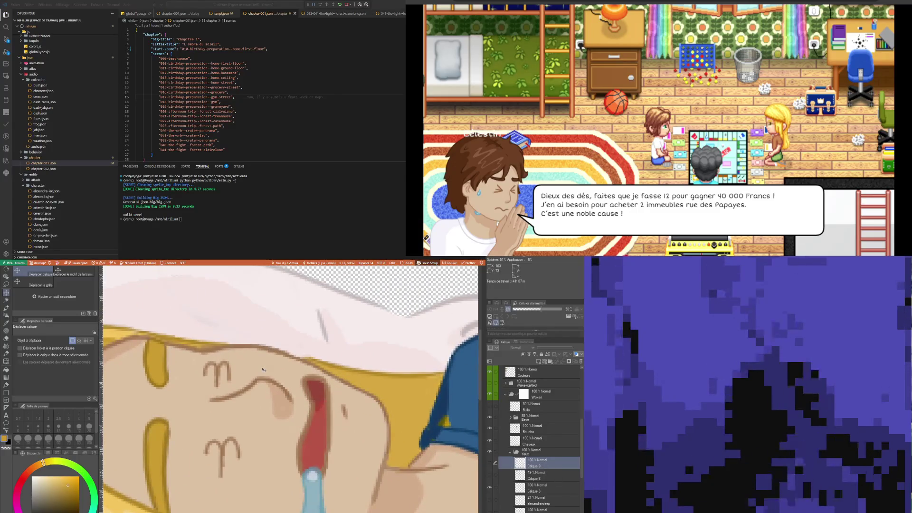
pyautogui.scroll(1, 249, 405)
pyautogui.scroll(-1, 249, 405)
pyautogui.scroll(-1, 249, 410)
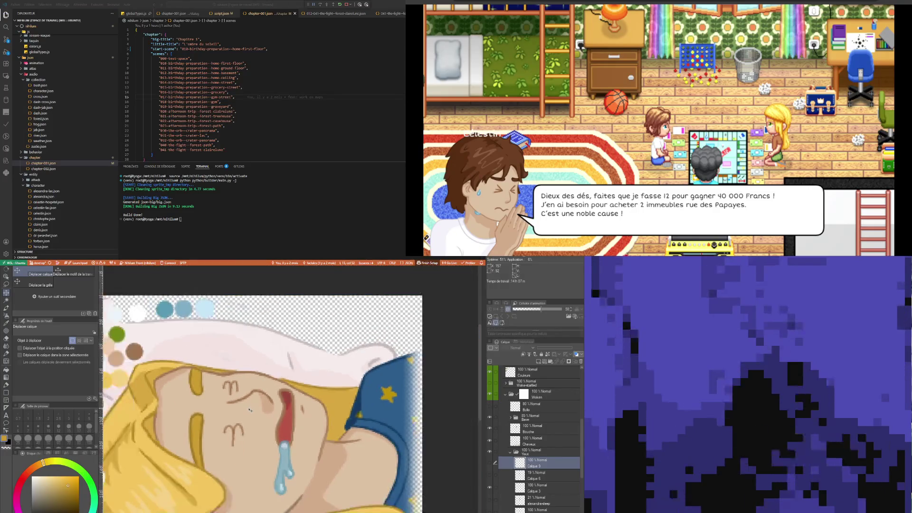
pyautogui.scroll(-1, 249, 417)
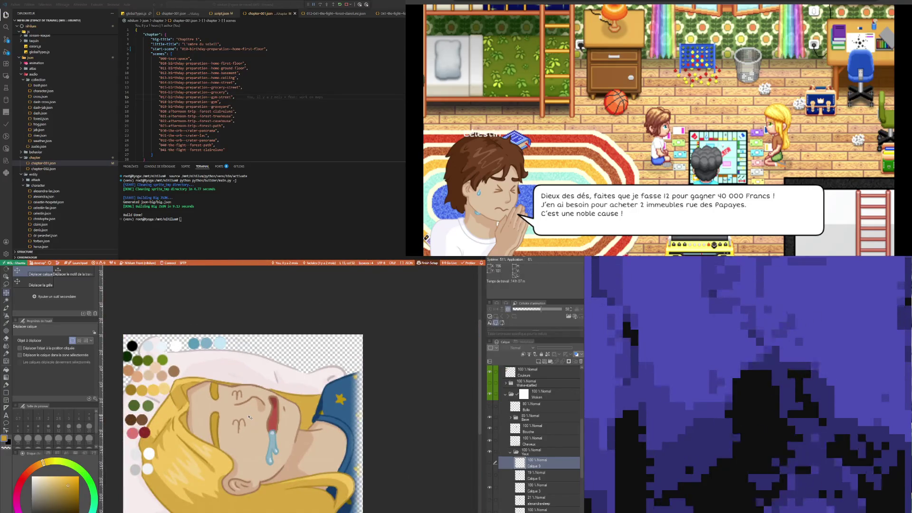
pyautogui.scroll(-1, 249, 417)
pyautogui.scroll(1, 248, 421)
pyautogui.scroll(2, 247, 422)
pyautogui.scroll(1, 245, 427)
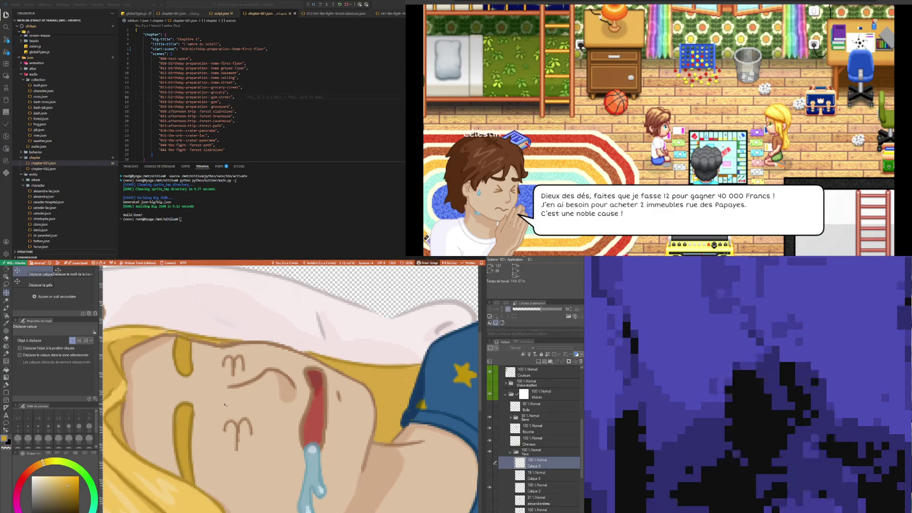
pyautogui.scroll(-3, 226, 408)
pyautogui.scroll(-2, 226, 408)
pyautogui.scroll(1, 190, 380)
pyautogui.press('i')
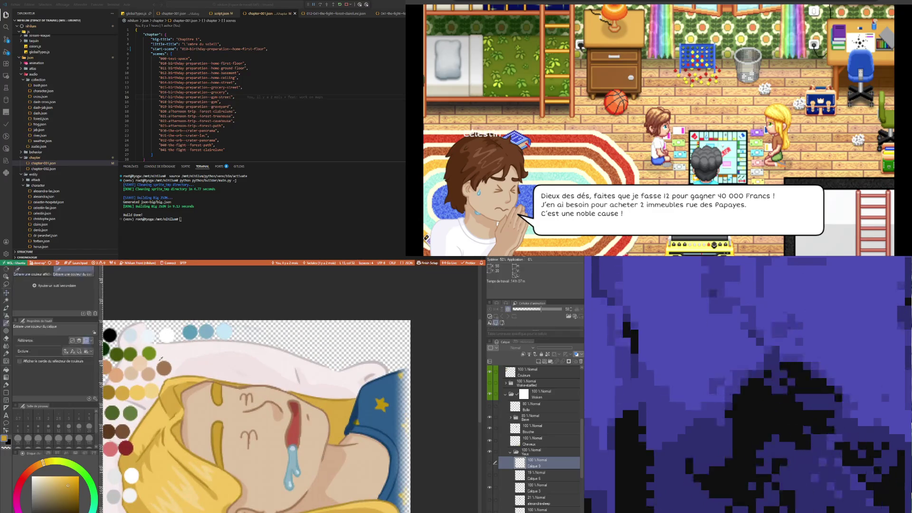
pyautogui.click(163, 368)
pyautogui.press('p')
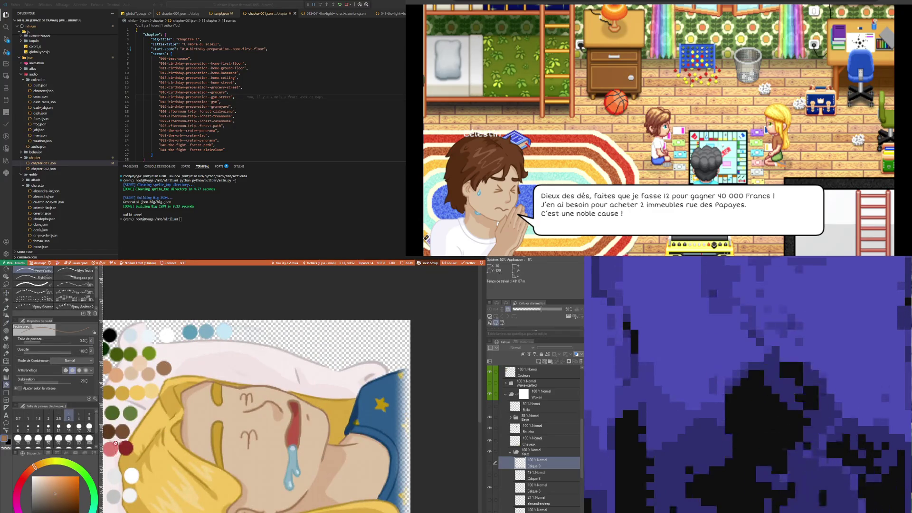
pyautogui.press('i')
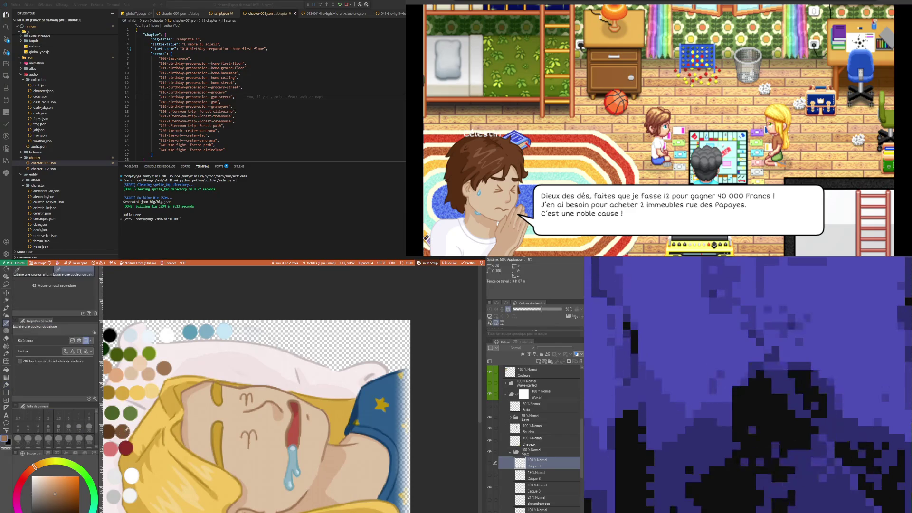
pyautogui.press('p')
pyautogui.scroll(1, 262, 443)
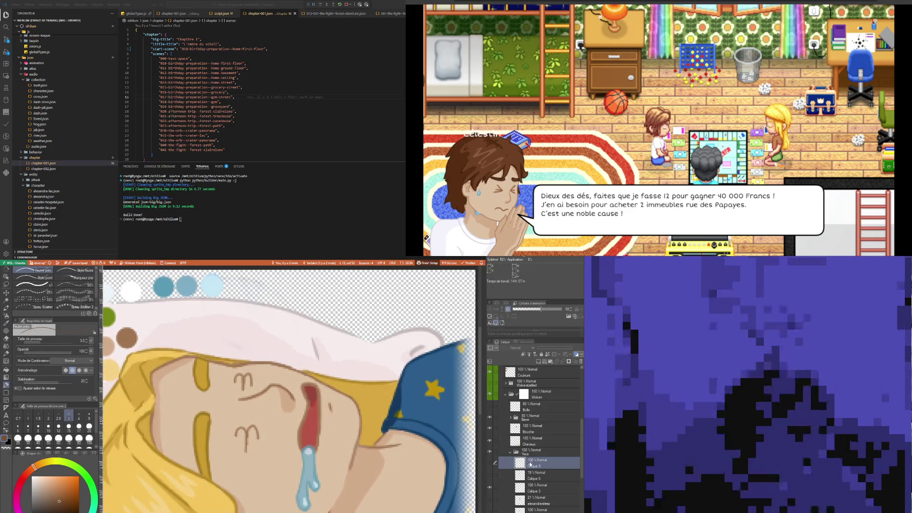
# - Create a new raster layer above Calque 9 for redrawing the eyes
pyautogui.click(539, 363)
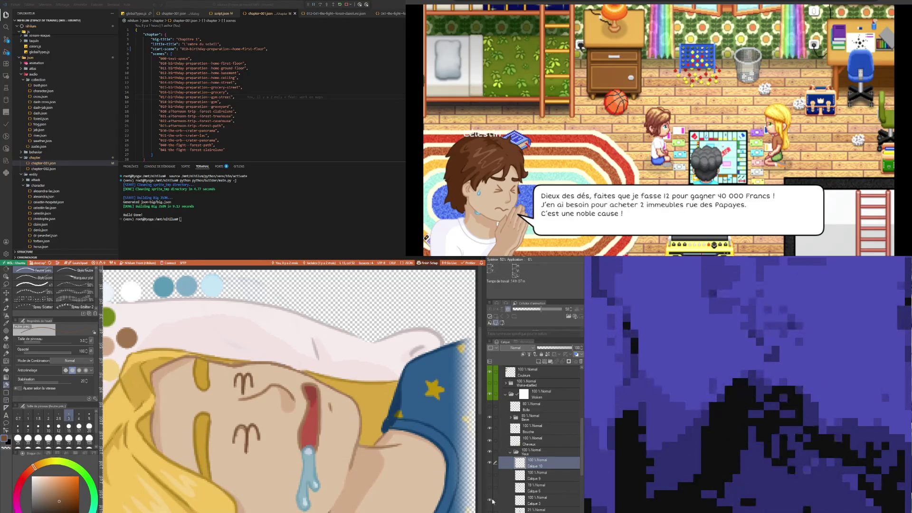
pyautogui.scroll(-2, 235, 424)
pyautogui.scroll(-2, 234, 424)
pyautogui.scroll(-1, 235, 424)
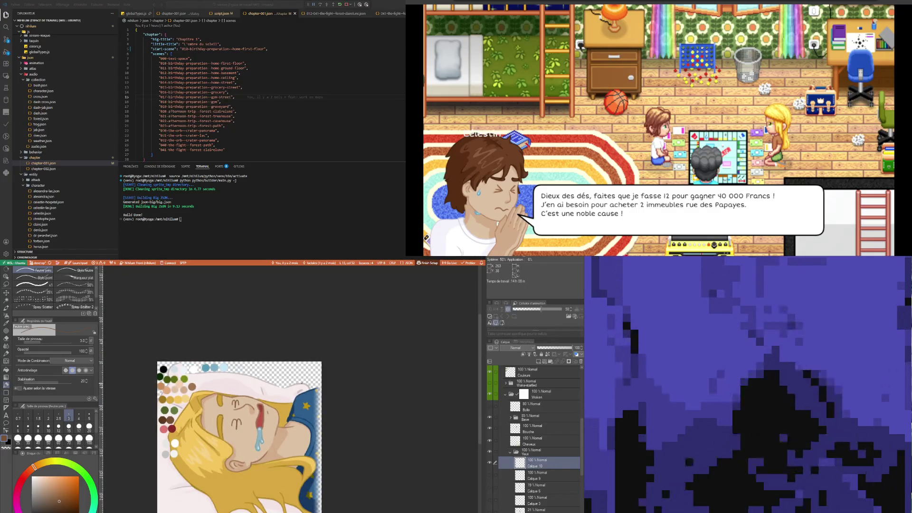
pyautogui.scroll(3, 238, 408)
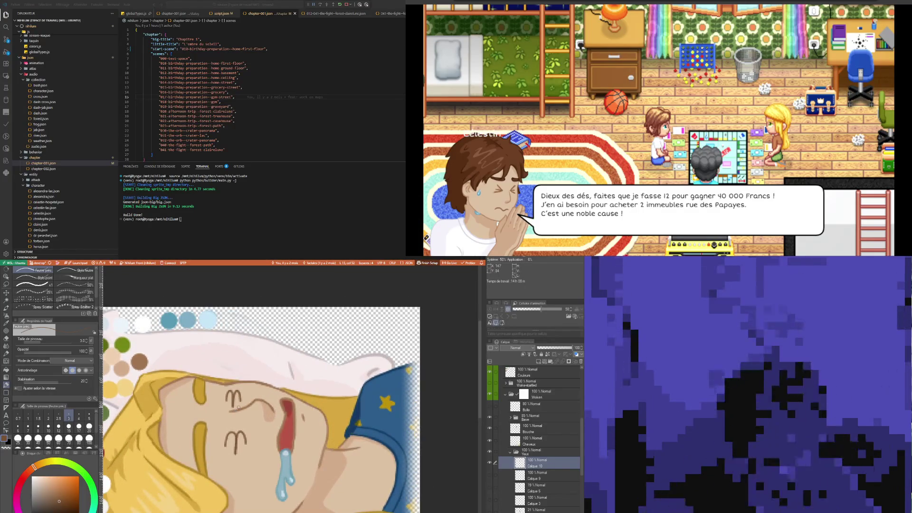
pyautogui.scroll(1, 245, 450)
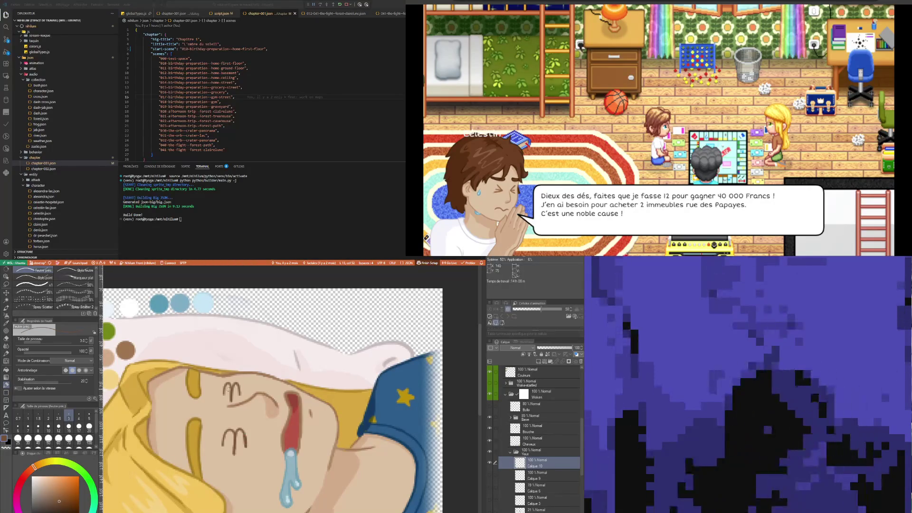
# - Add empty layer Calque 12 and lower Calque 10's opacity to 21%
pyautogui.hotkey('ctrl', 'shift', 'n')
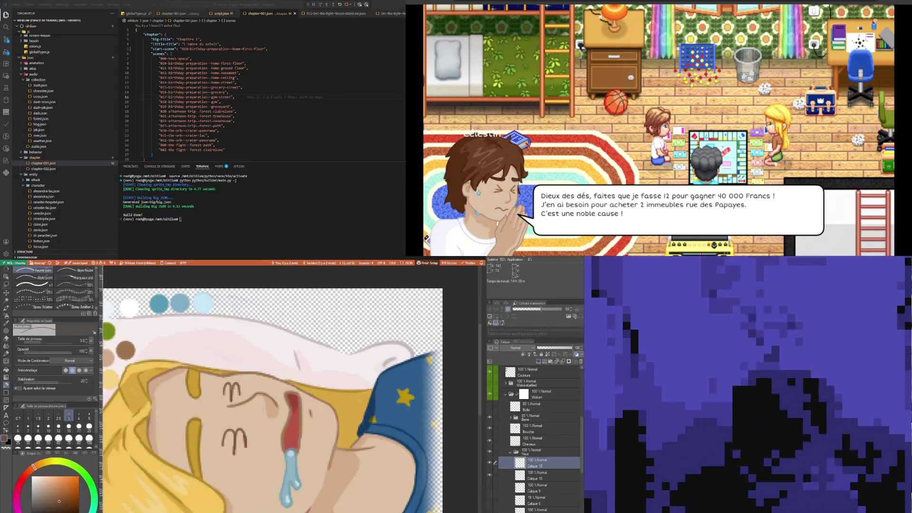
pyautogui.click(542, 475)
pyautogui.moveTo(572, 347); pyautogui.dragTo(544, 348)
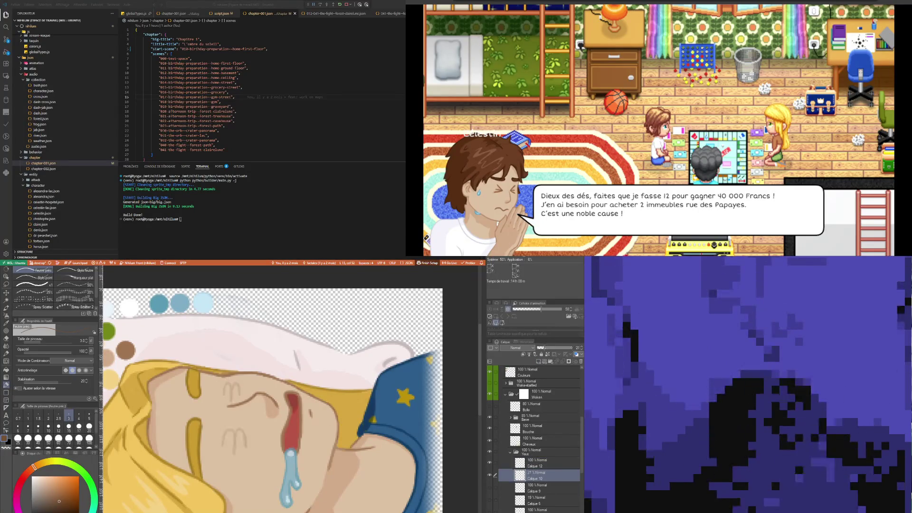